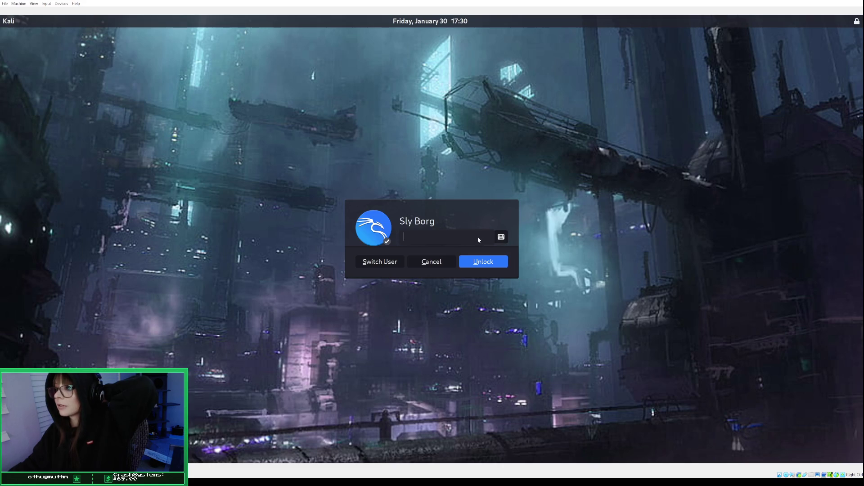
Step: Unlock the Kali lock screen by entering the account password
click(479, 240)
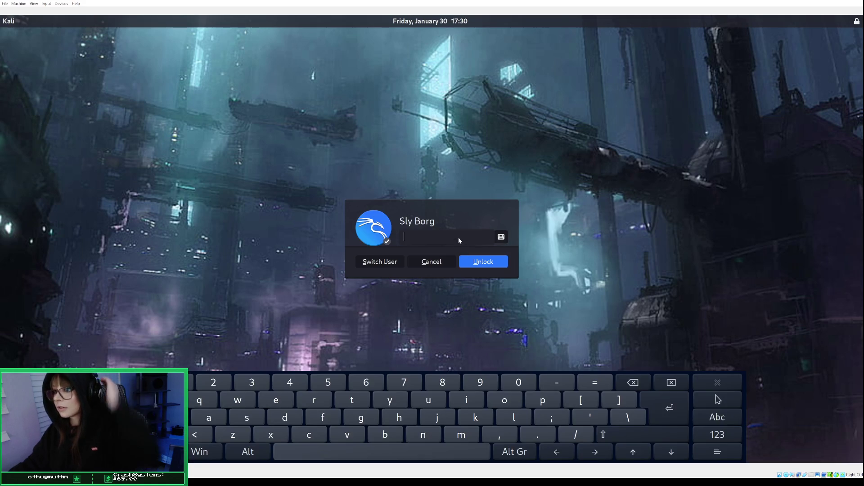
text(***********)
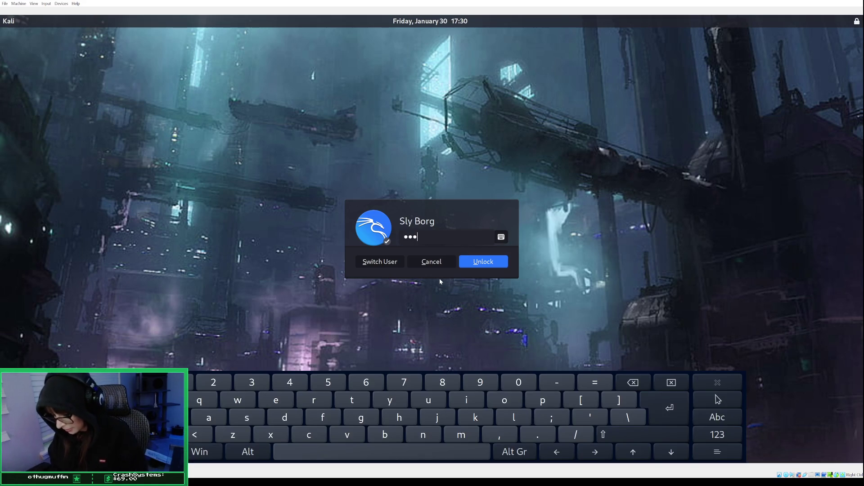
text(***)
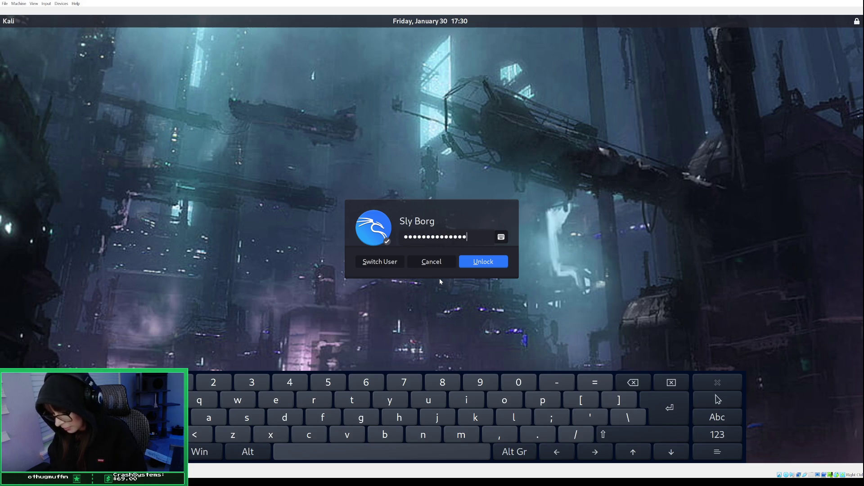
text(****)
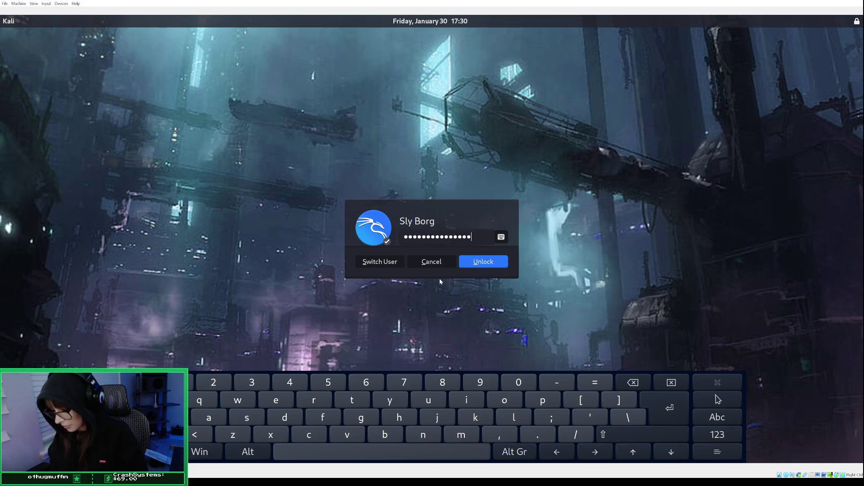
key(Return)
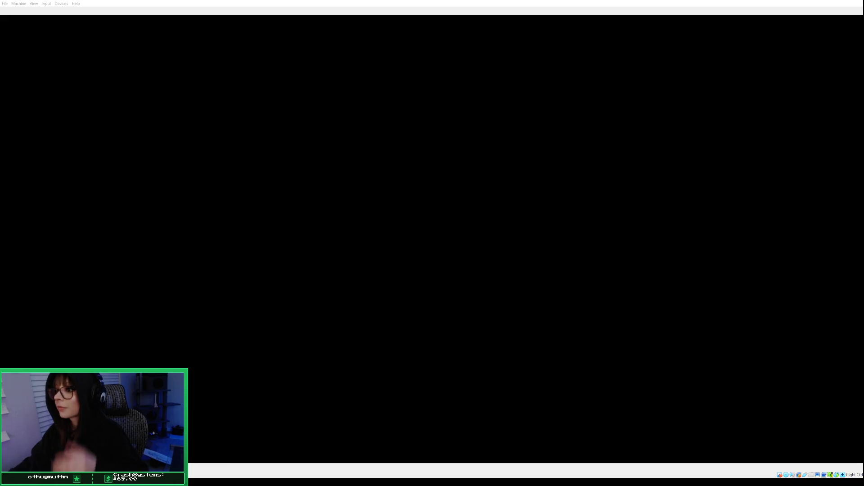
Step: Wake the Kali VM and unlock it with the account password, correcting an initial typo
click(419, 206)
text(kal)
key(BackSpace)
key(BackSpace)
key(BackSpace)
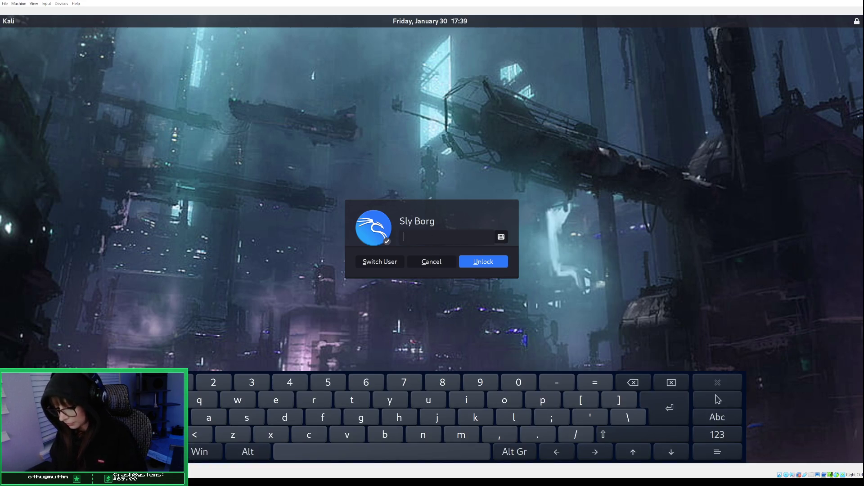
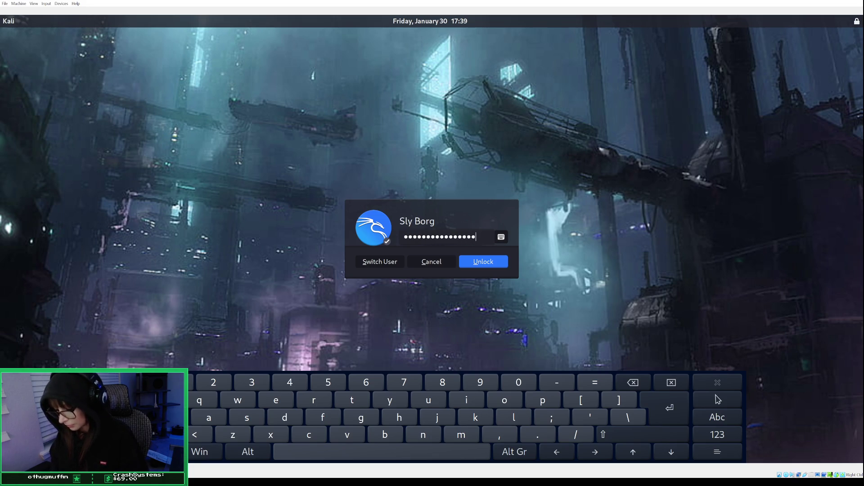
key(Return)
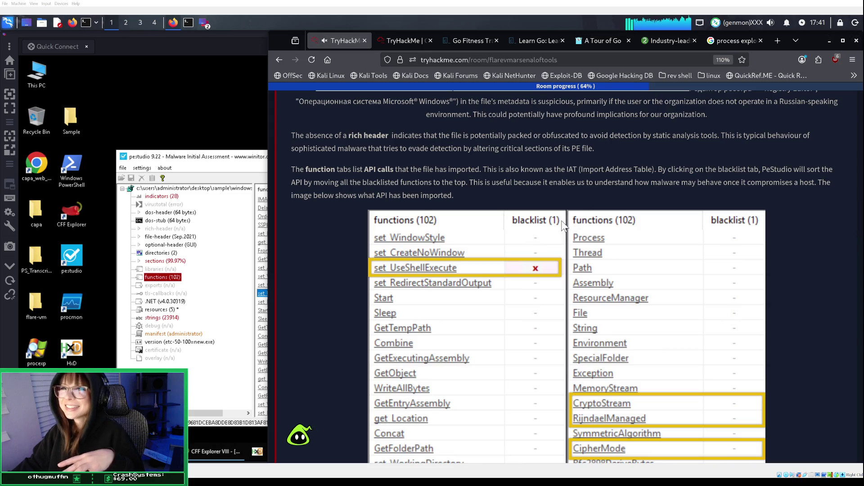
Step: Minimize the browser, terminal and remote-desktop windows, then bring the TryHackMe room forward
click(829, 40)
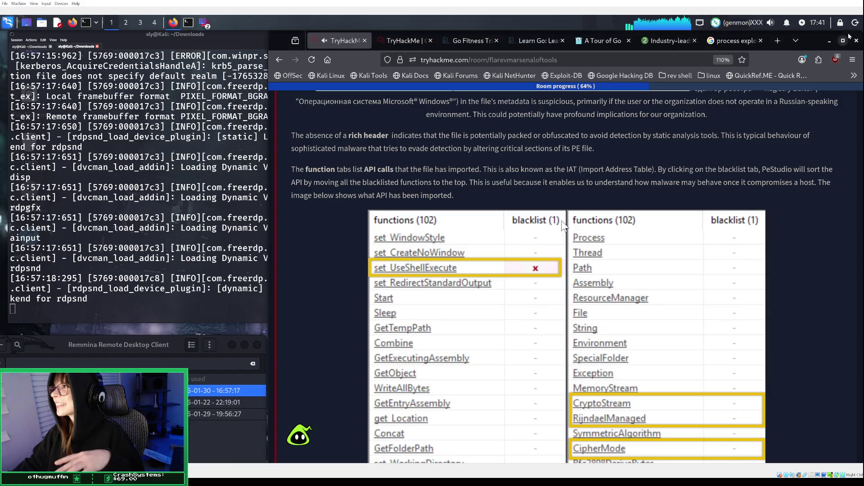
click(848, 34)
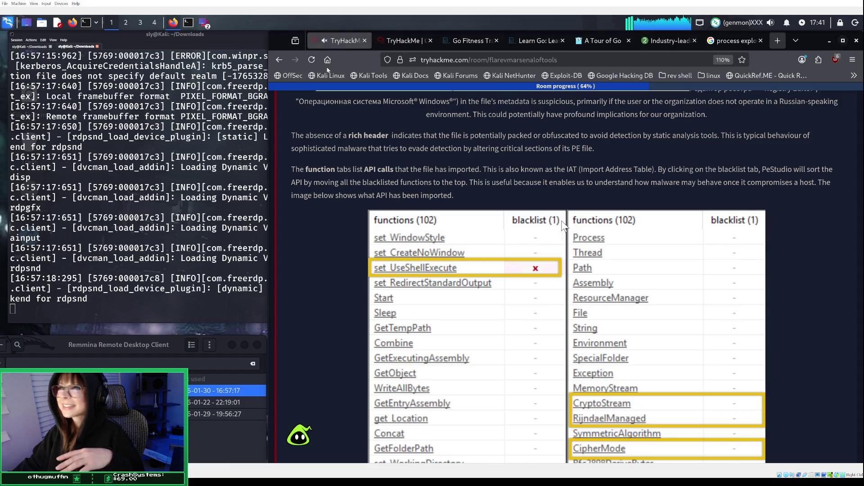
click(250, 32)
click(338, 35)
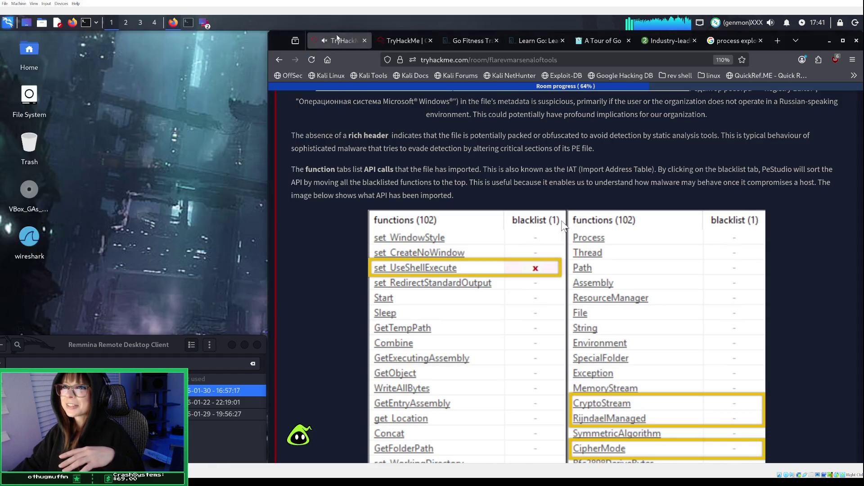
click(829, 40)
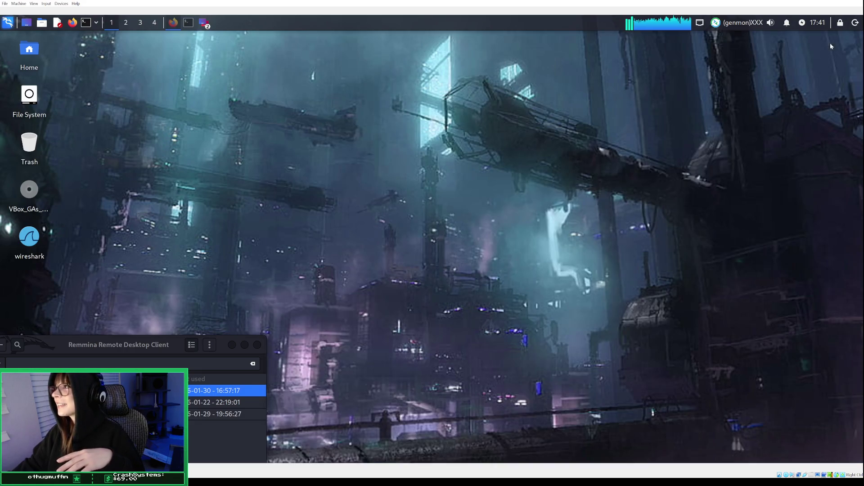
click(232, 345)
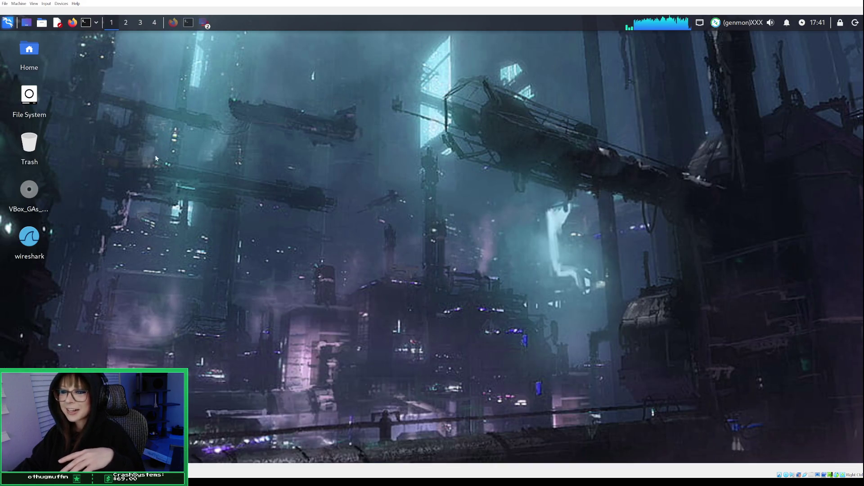
click(174, 23)
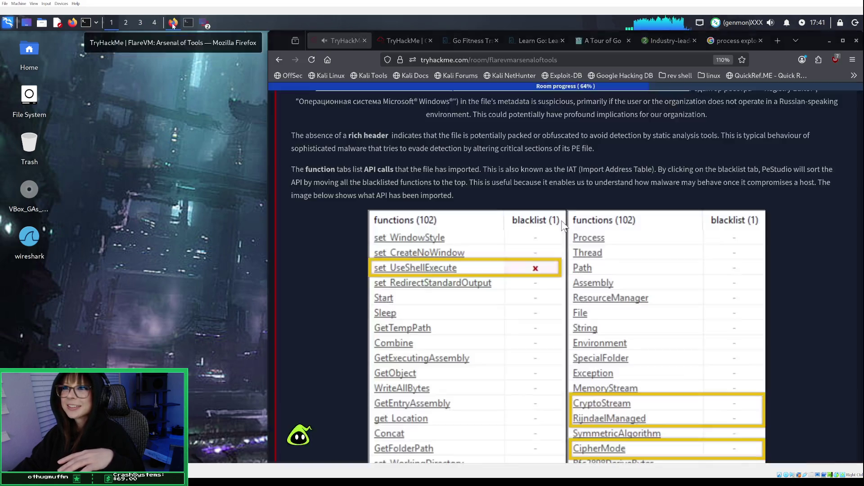
click(205, 24)
click(224, 56)
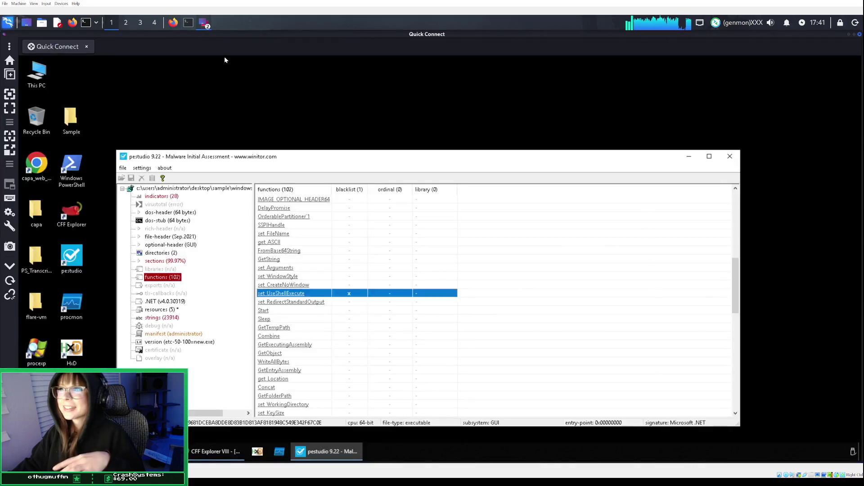
click(173, 24)
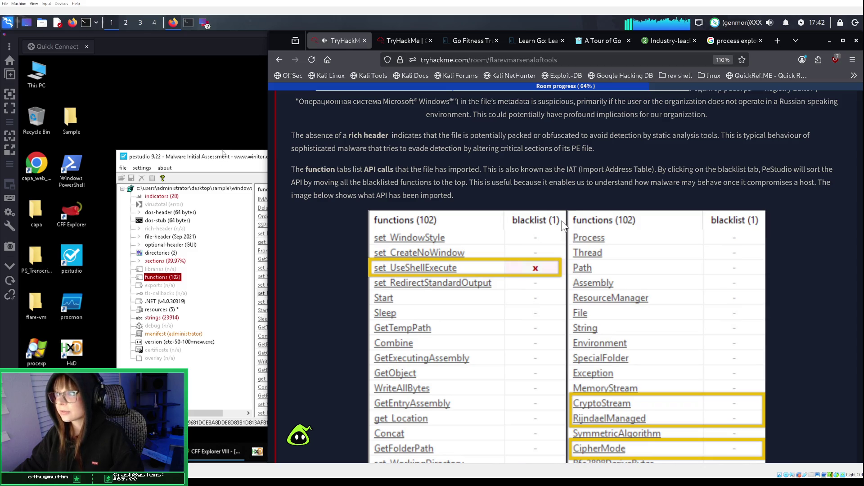
Step: In the remote pestudio session, sort the imported functions by blacklist status
click(224, 154)
click(360, 191)
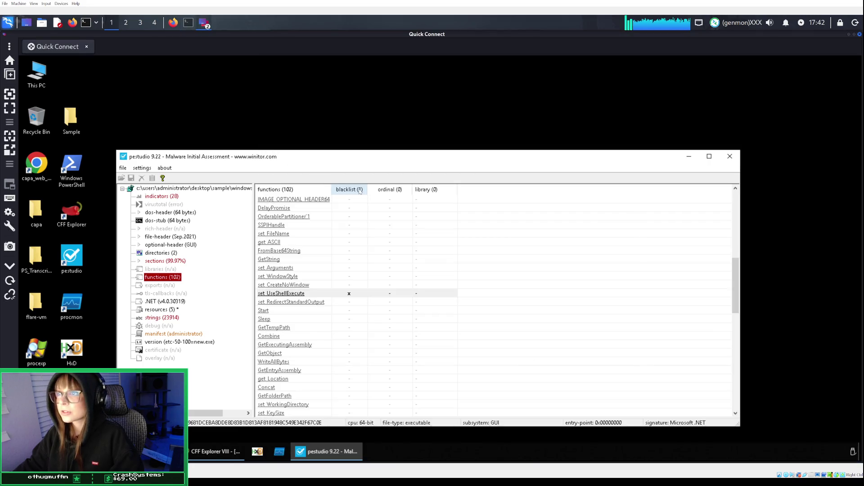
scroll(357, 219, up, 10)
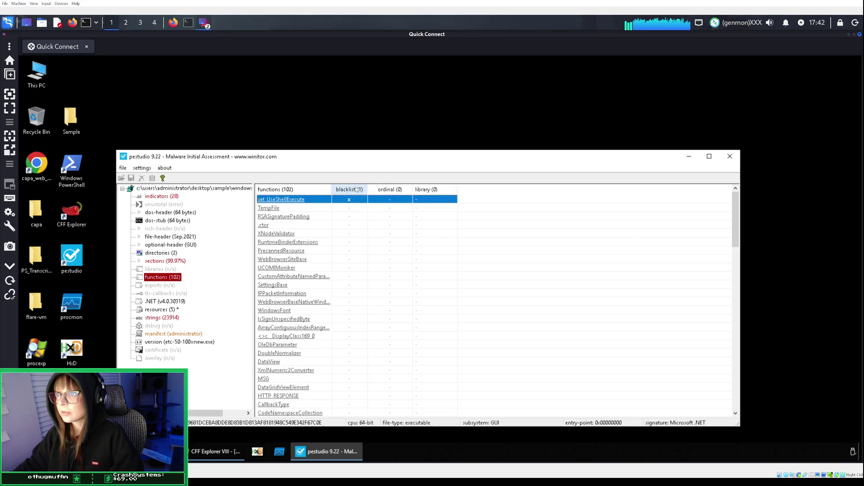
Step: Scroll the TryHackMe room through the important-functions table down to 'Analysis using FLOSS'
click(174, 23)
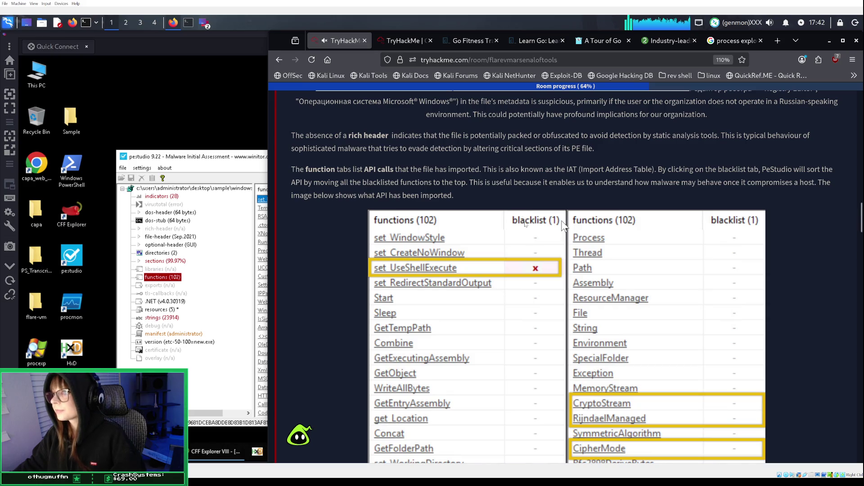
click(208, 22)
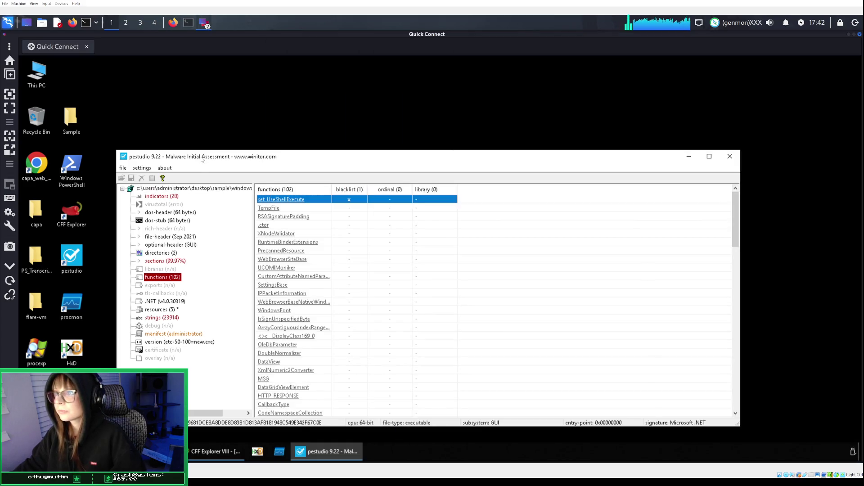
click(174, 23)
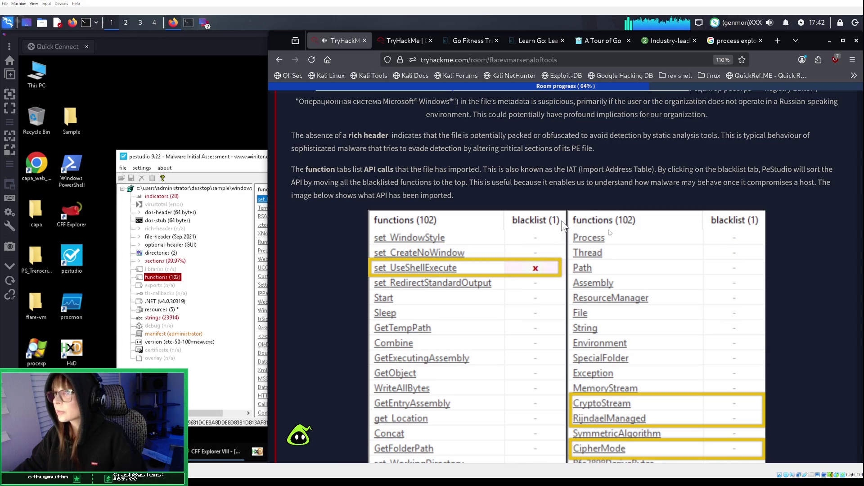
scroll(701, 269, down, 1)
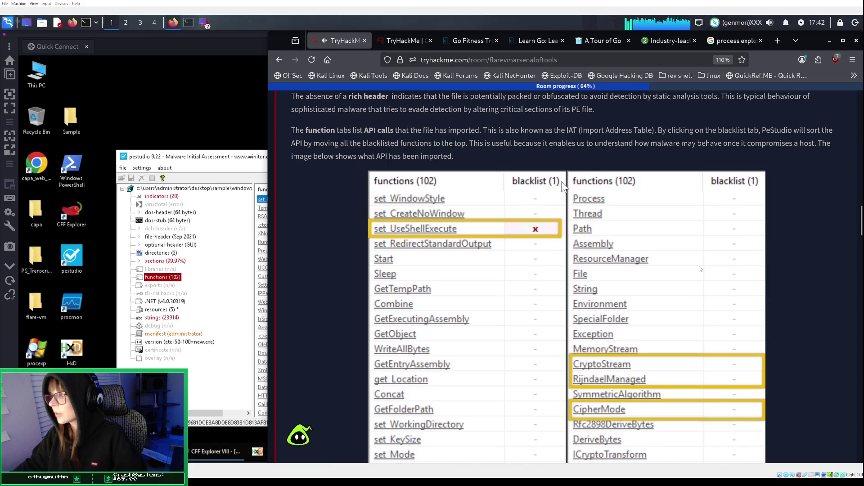
scroll(701, 269, down, 1)
scroll(700, 268, up, 2)
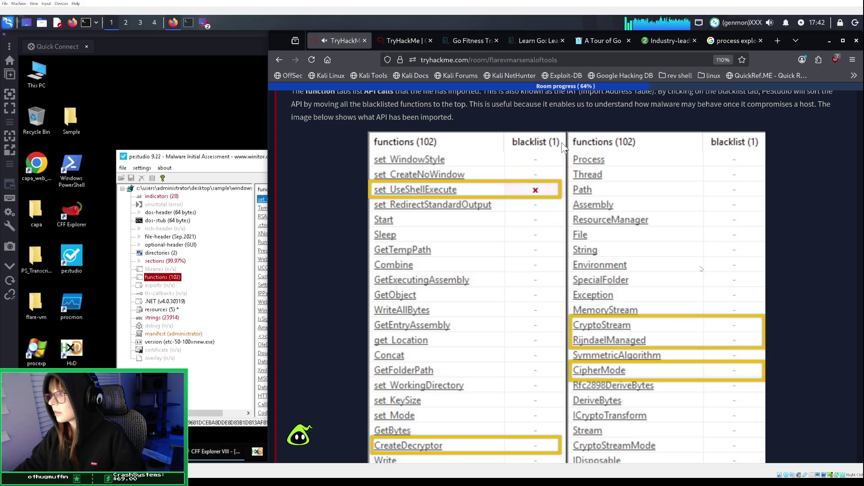
scroll(701, 269, down, 1)
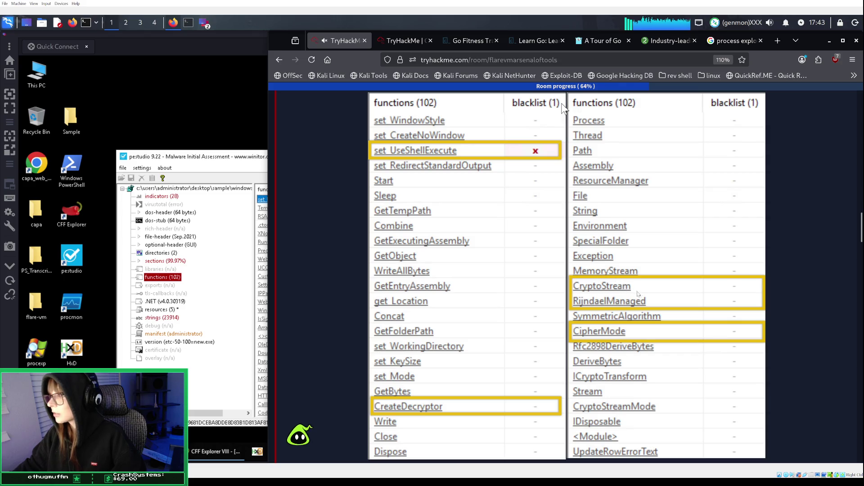
scroll(640, 295, down, 5)
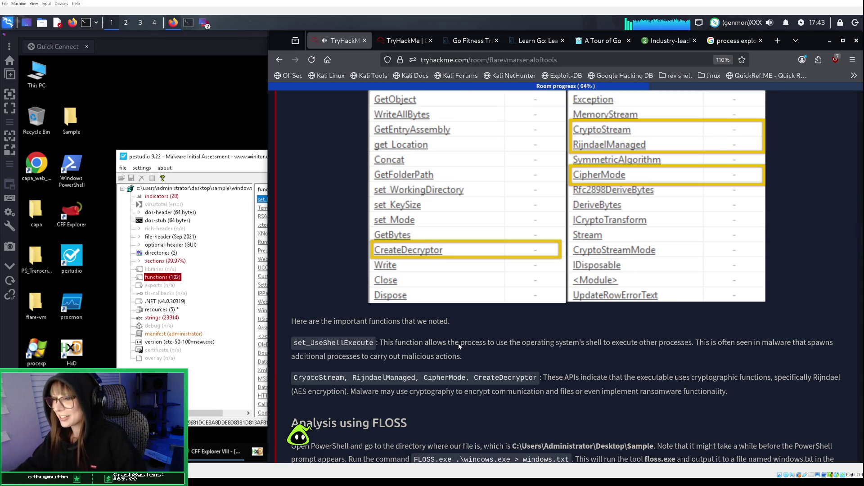
Step: Scroll past the FLOSS terminal and Notepad screenshots to 'Answer the questions below'
scroll(459, 342, down, 3)
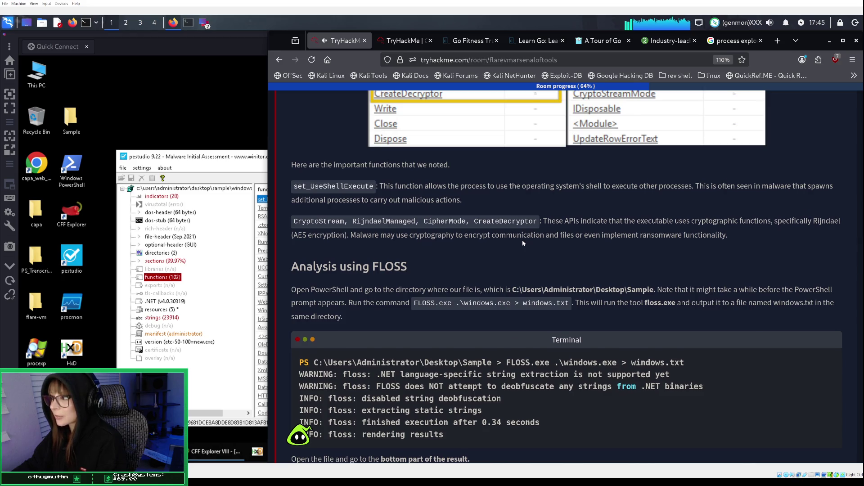
scroll(523, 243, down, 2)
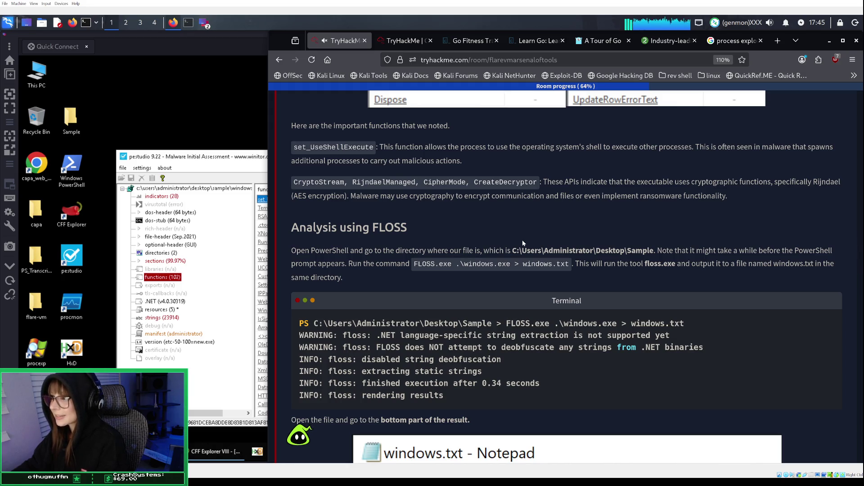
scroll(523, 243, down, 2)
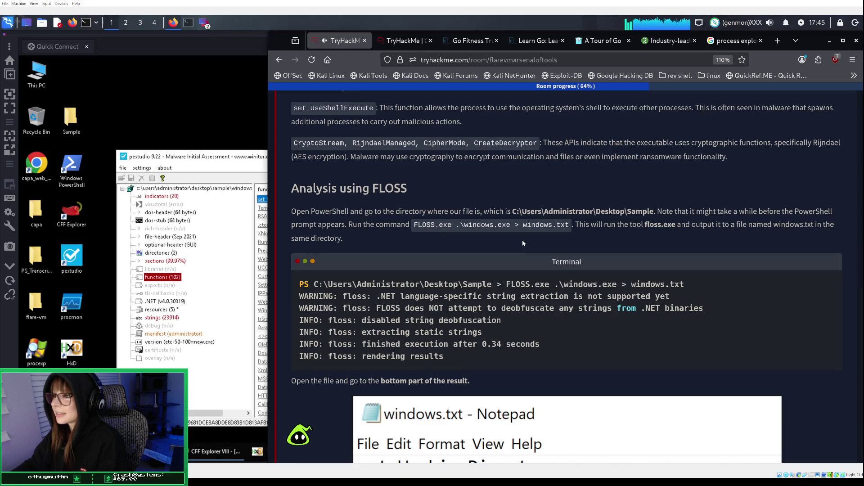
scroll(523, 243, up, 5)
scroll(523, 240, down, 5)
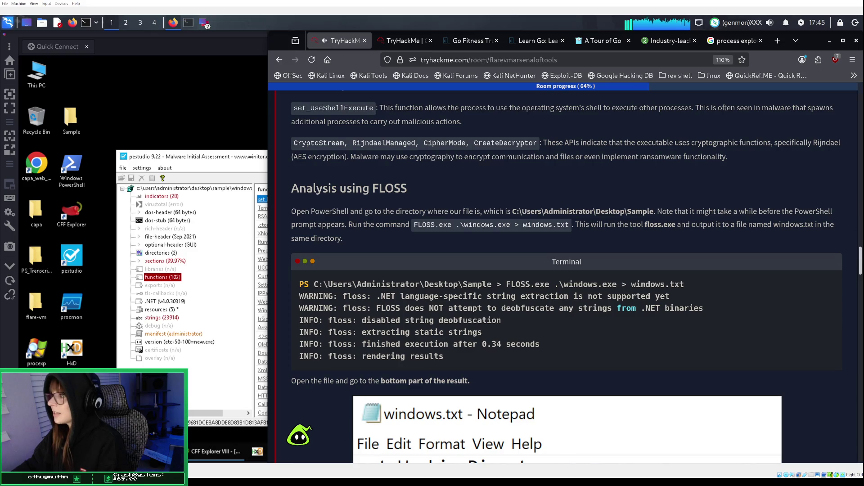
drag(861, 265, 845, 419)
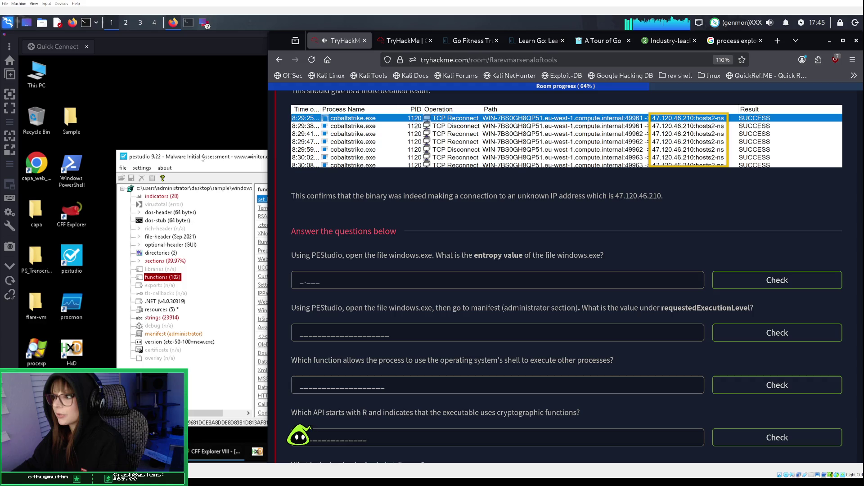
Step: Read windows.exe's entropy in pestudio and submit 7.999 as the entropy answer
click(202, 158)
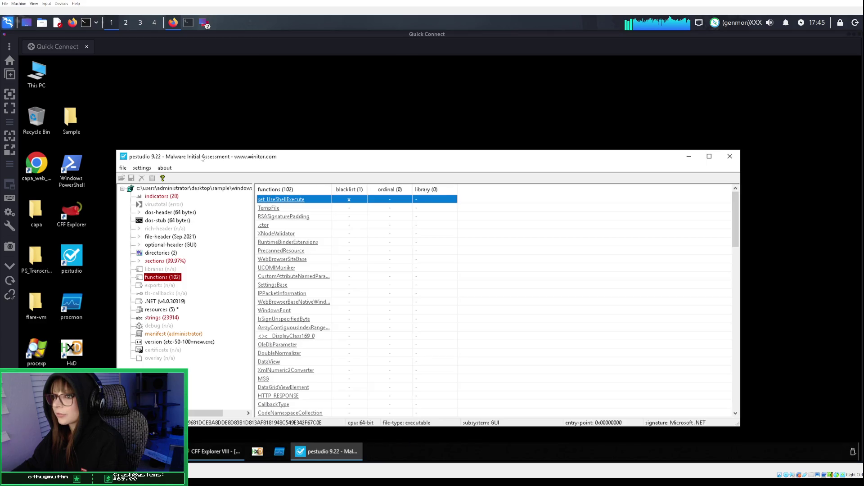
click(174, 190)
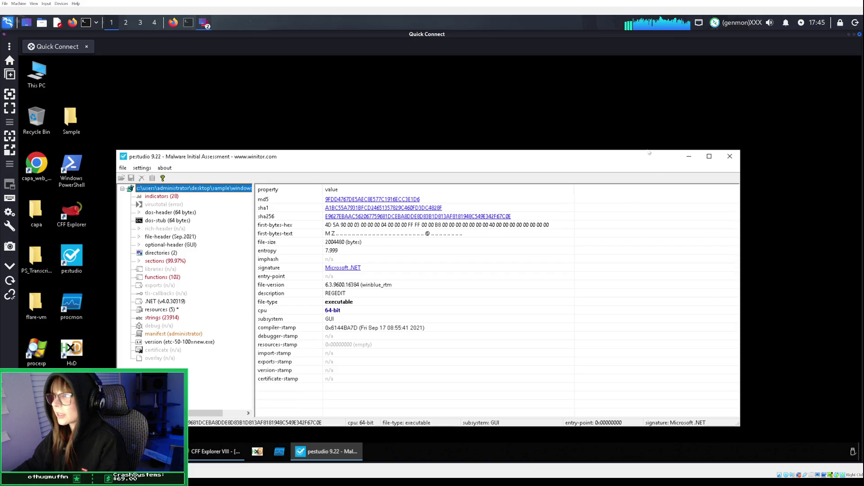
click(173, 23)
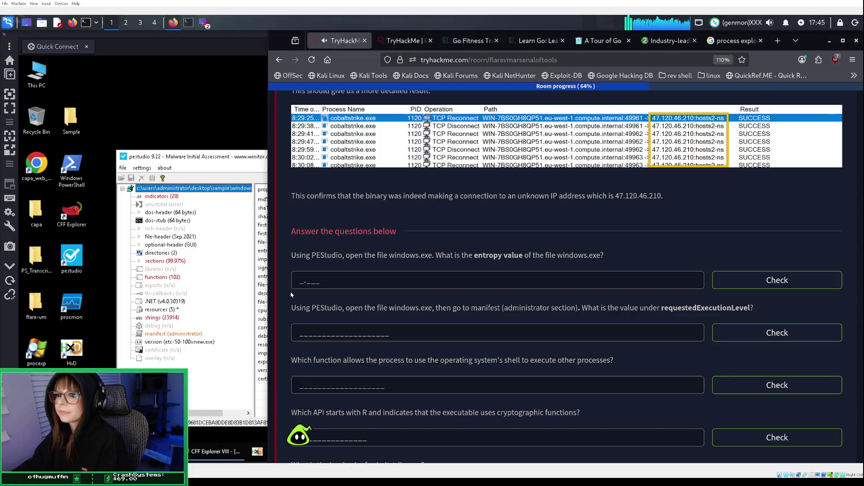
click(309, 282)
text(7.999)
key(Return)
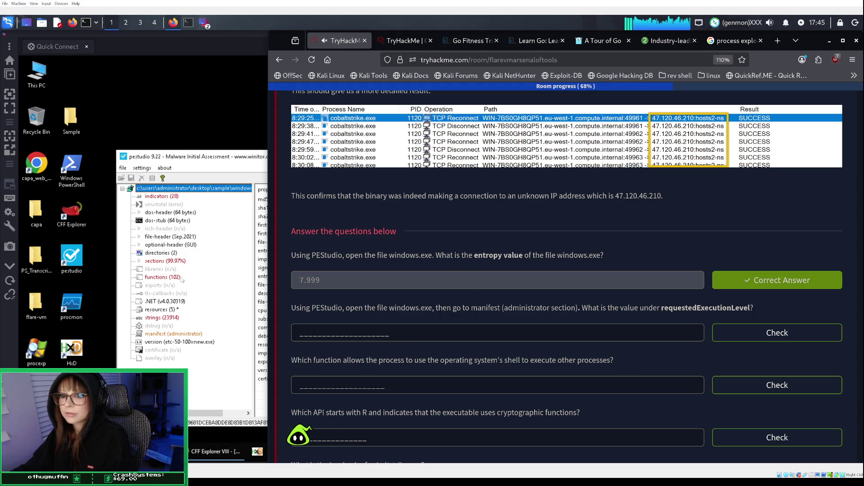
click(170, 335)
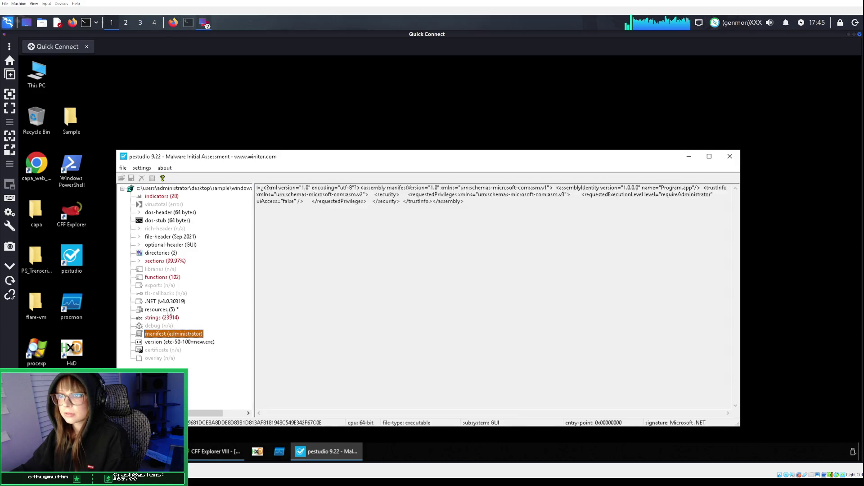
Step: Confirm the manifest's execution level and submit requireadministrator as the requestedExecutionLevel answer
click(173, 22)
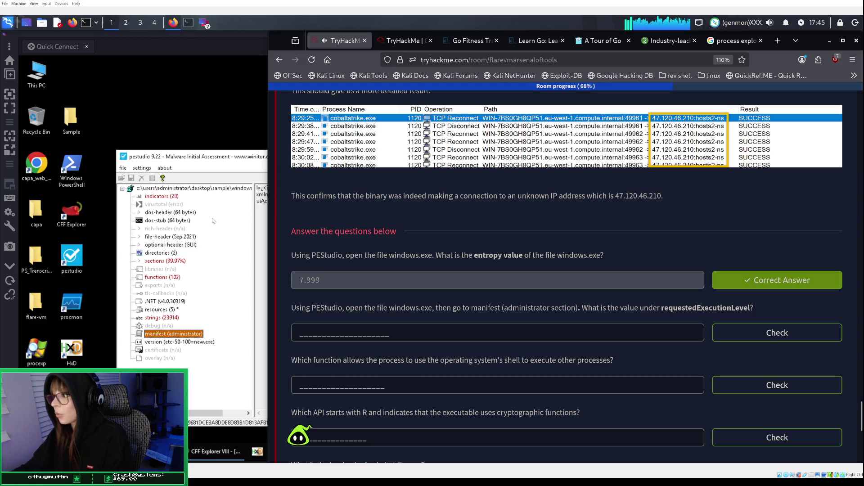
click(178, 205)
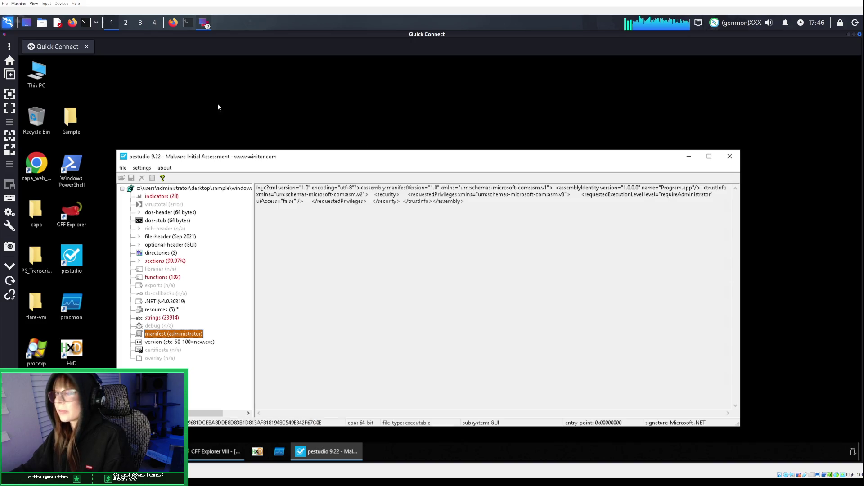
click(174, 25)
click(423, 329)
text(requireadmin)
key(BackSpace)
key(BackSpace)
key(BackSpace)
text(minist)
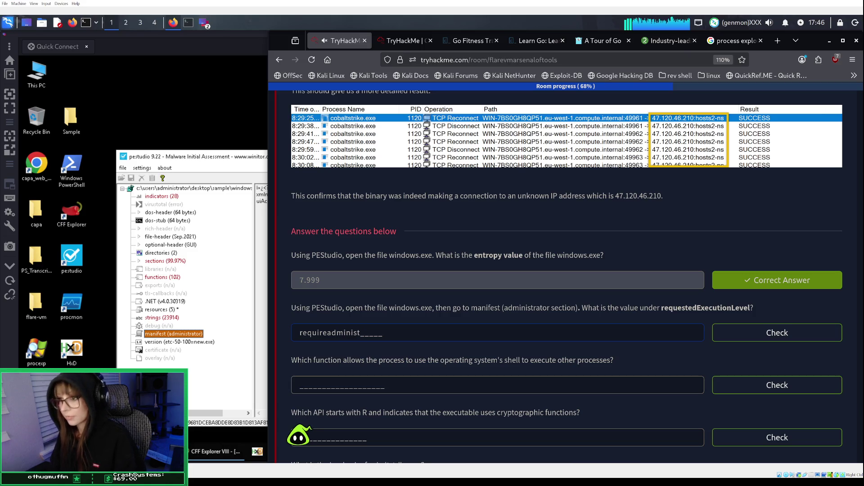
text(trator)
key(Return)
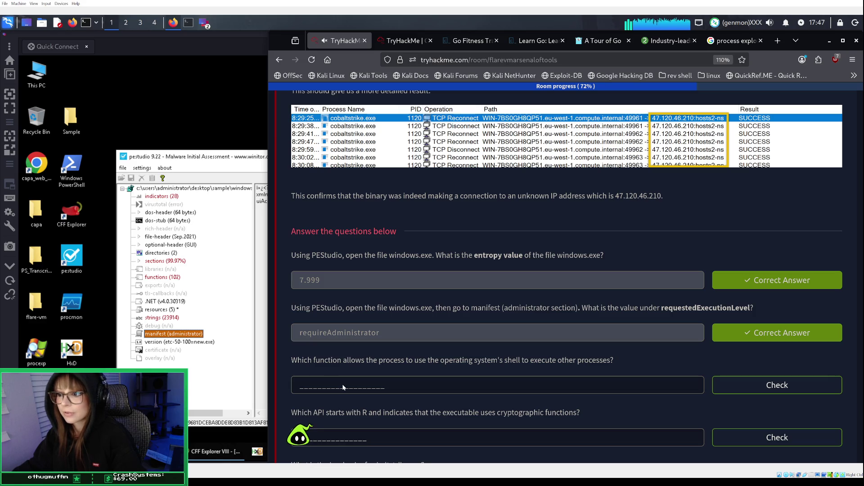
Step: Show the imported functions list in pestudio, then return to the room page
click(153, 280)
click(153, 280)
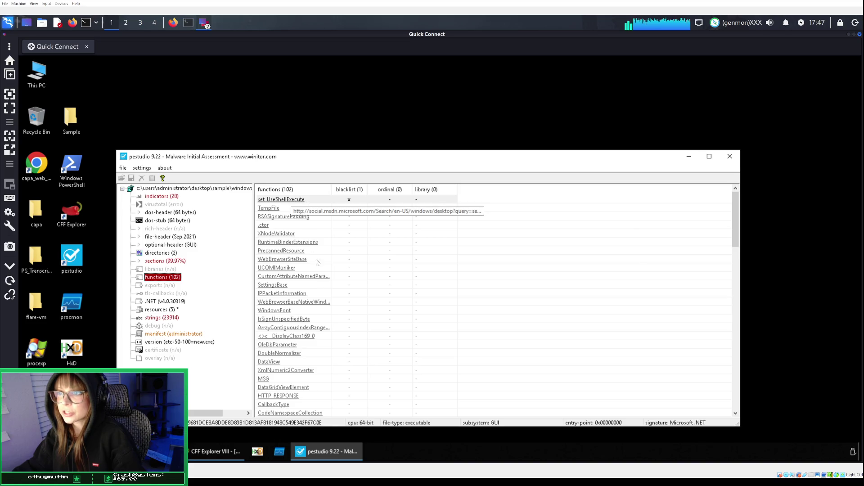
click(174, 26)
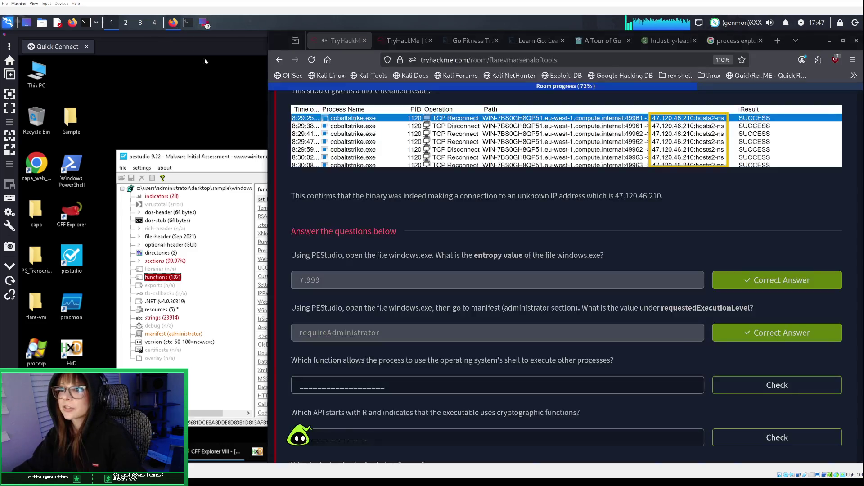
Step: Try 'use_shellexecute' as the shell-function answer, erase it, and recheck pestudio's functions
click(324, 386)
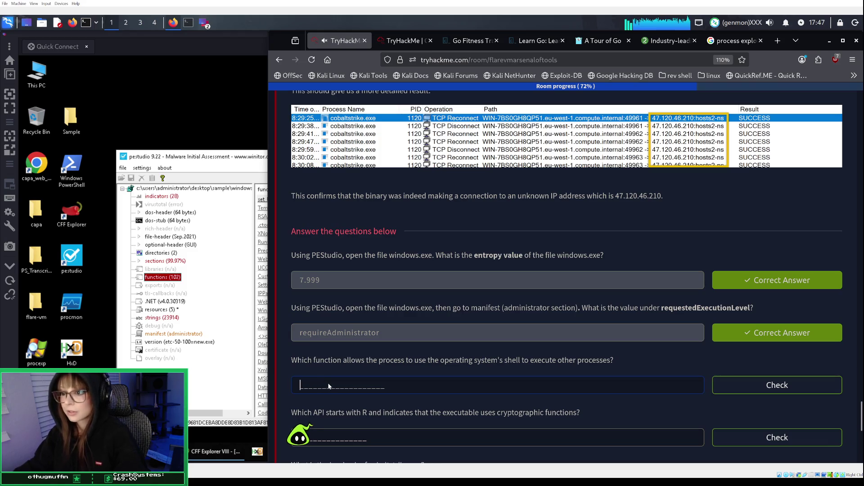
text(use_shell)
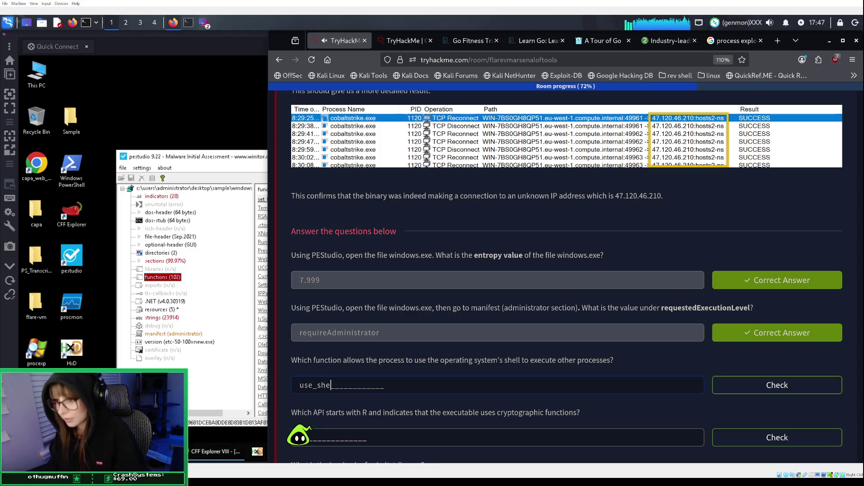
text(exec)
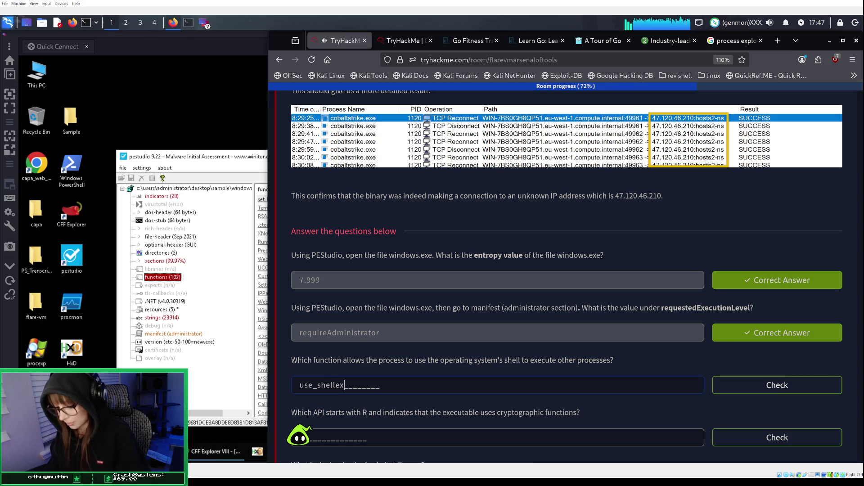
text(ute)
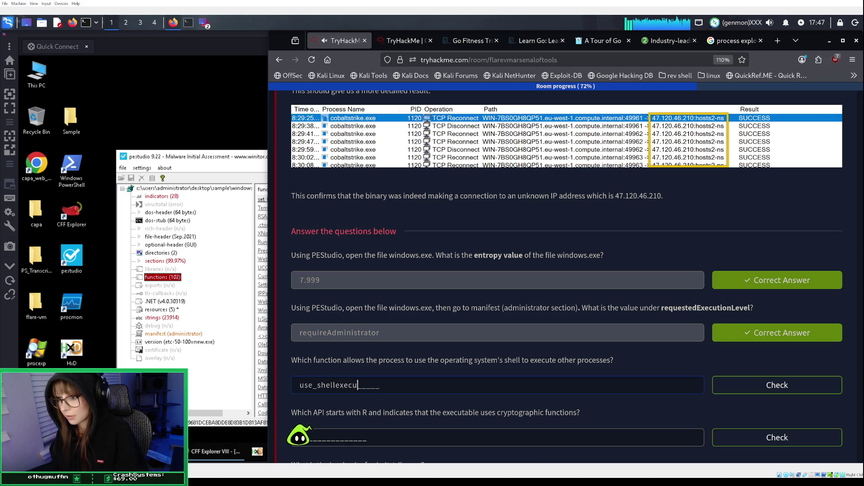
key(BackSpace)
key(BackSpace)
key(BackSpace)
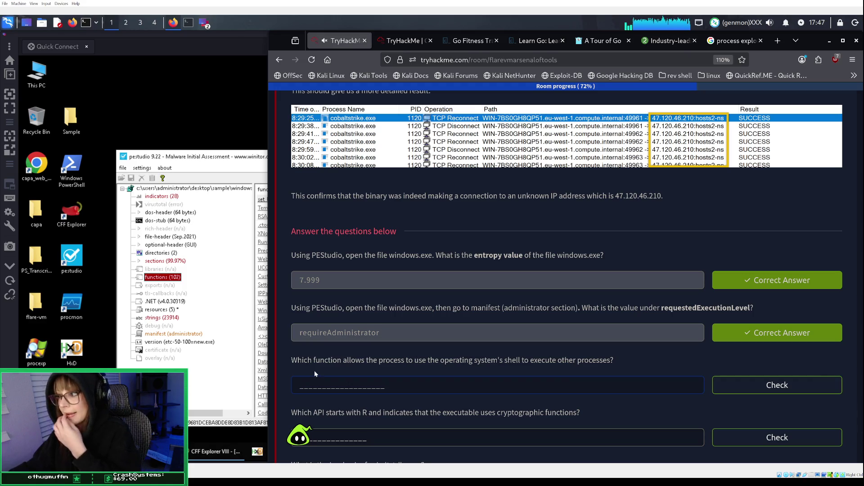
click(239, 311)
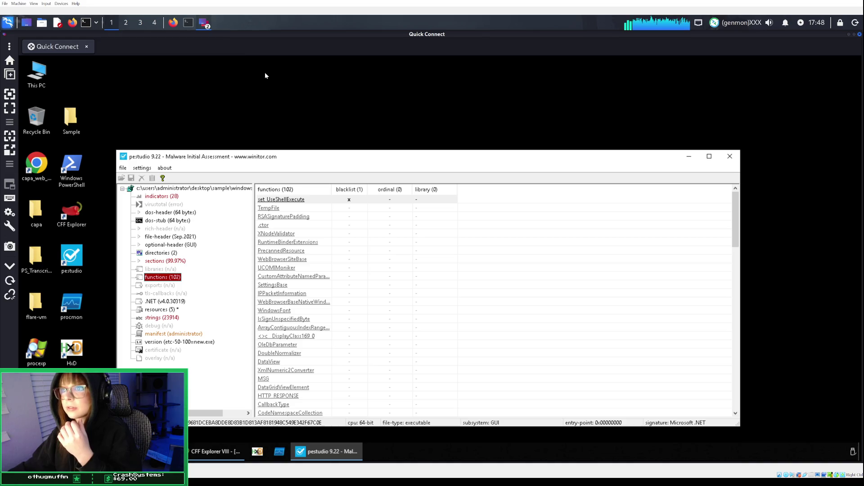
Step: Enter set_useshellexecute in the shell-function answer field and submit it
click(173, 22)
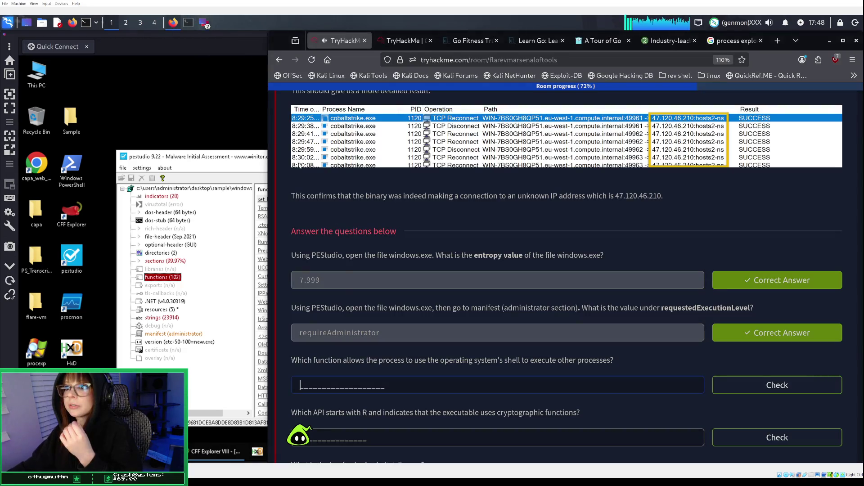
text(set_use)
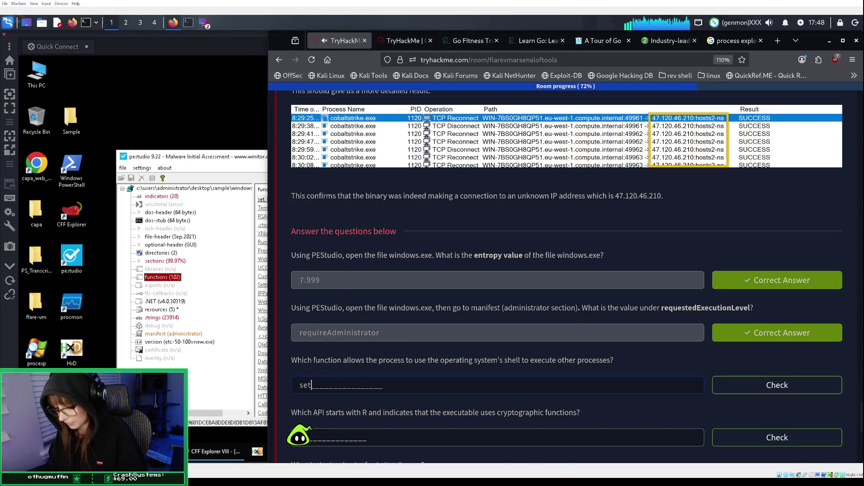
text(shellexecut)
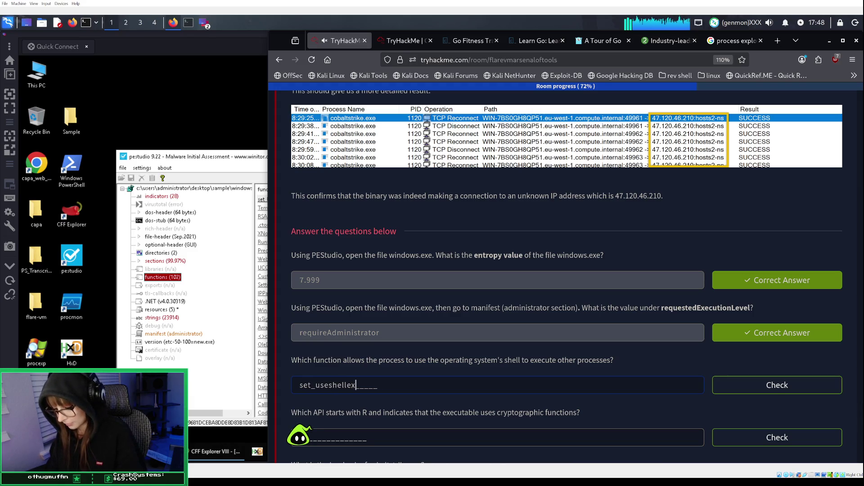
text(e)
key(Return)
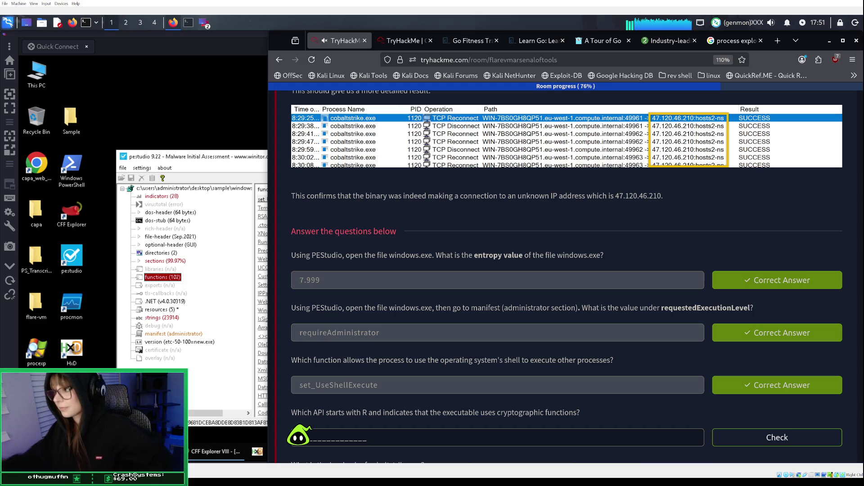
Step: Scroll further down the room page once the answer shows as correct
scroll(498, 377, down, 3)
Step: Scroll the room page to show the Imphash, defanged IP and port questions
scroll(498, 377, down, 3)
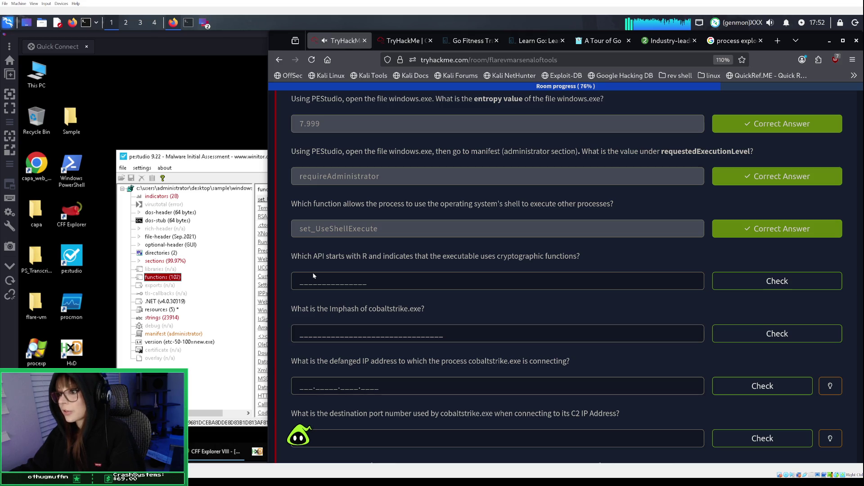
scroll(313, 276, up, 4)
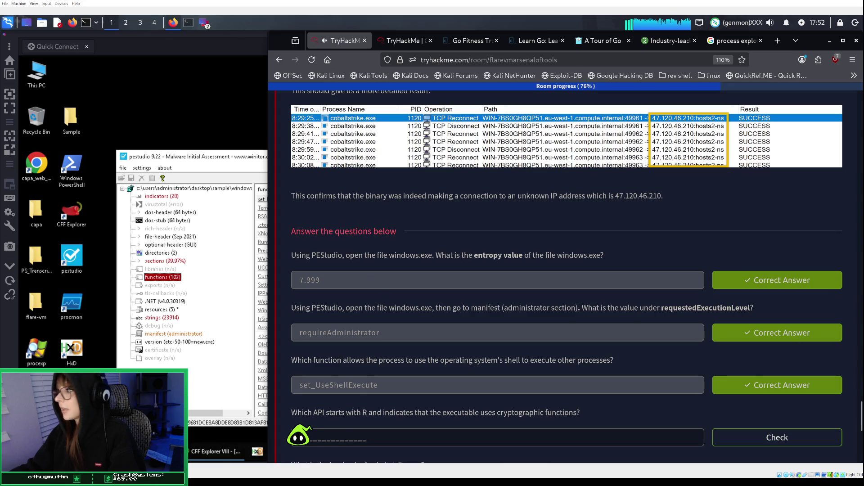
Step: Review the imported-function screenshots in the room notes, then return to the cryptographic API answer field
drag(860, 415, 862, 140)
scroll(625, 245, down, 15)
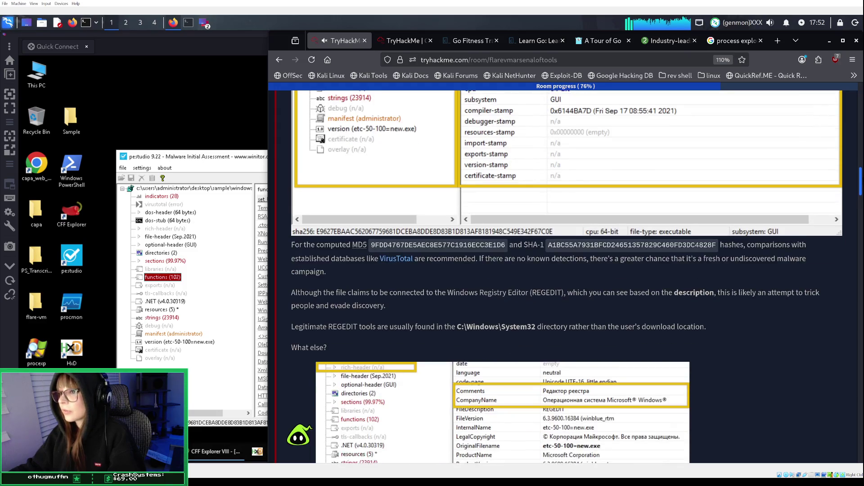
scroll(625, 246, down, 15)
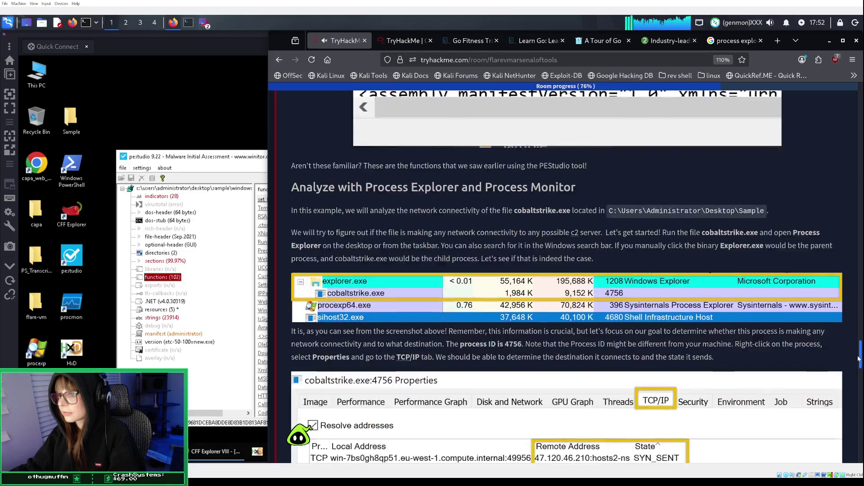
drag(859, 358, 857, 418)
scroll(719, 394, down, 4)
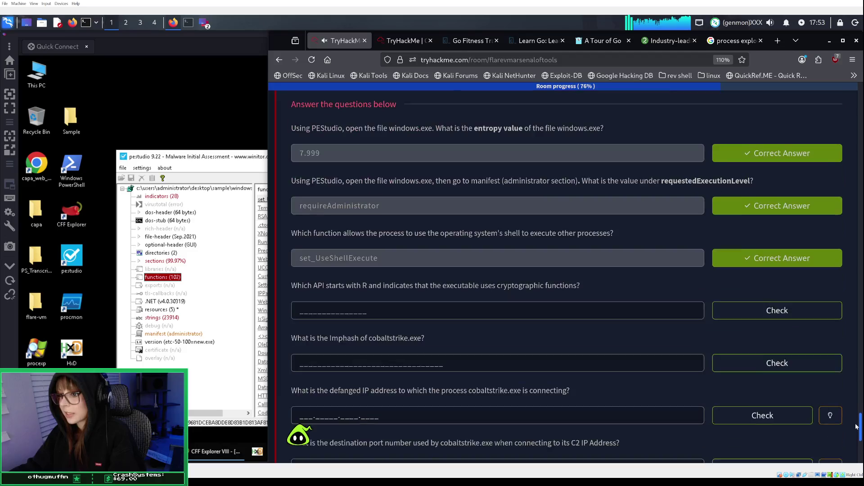
click(355, 308)
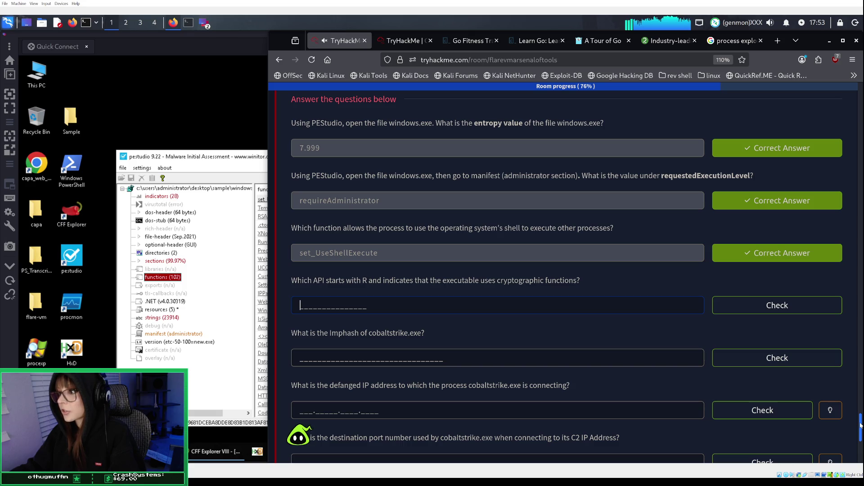
drag(861, 422, 854, 246)
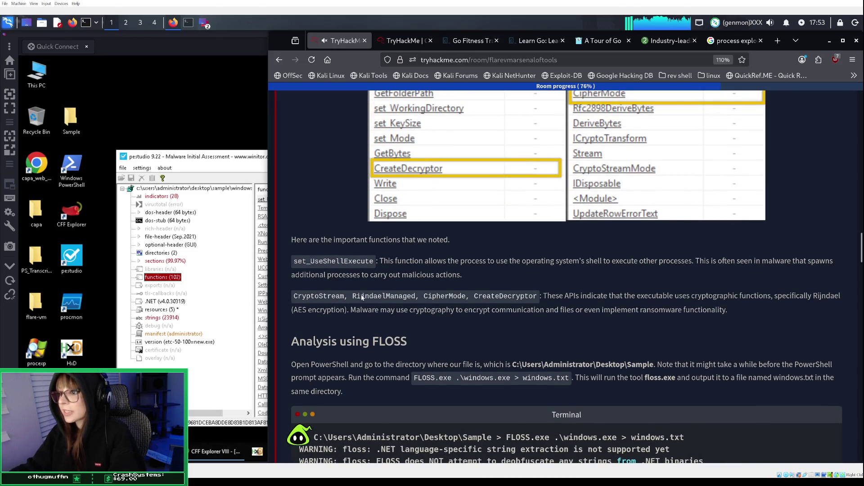
Step: Copy RijndaelManaged from the CryptoStream line, then scroll back up the notes
drag(353, 296, 415, 297)
right_click(415, 298)
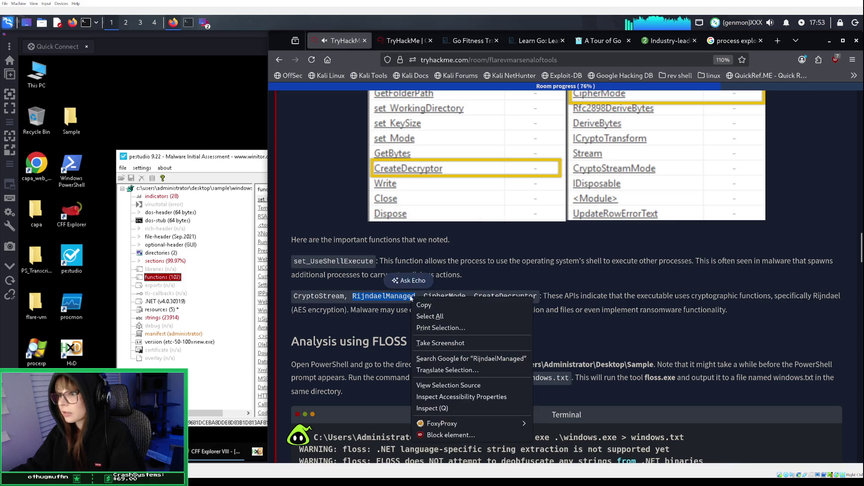
click(439, 308)
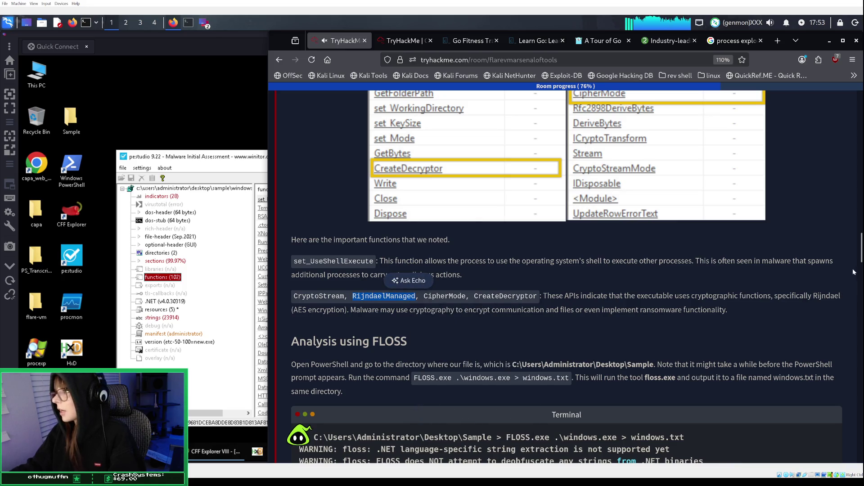
scroll(564, 324, up, 10)
scroll(564, 270, up, 2)
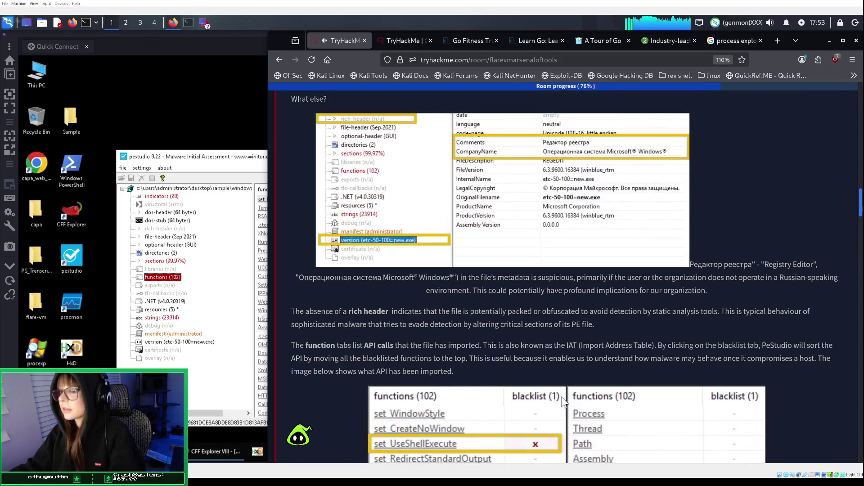
drag(861, 206, 861, 186)
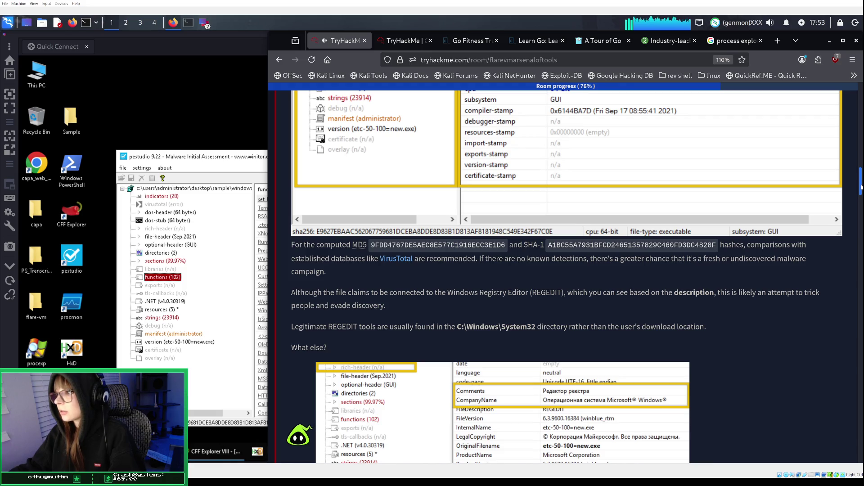
Step: Scroll down to the cryptographic API, imphash and defanged IP questions
scroll(823, 392, down, 20)
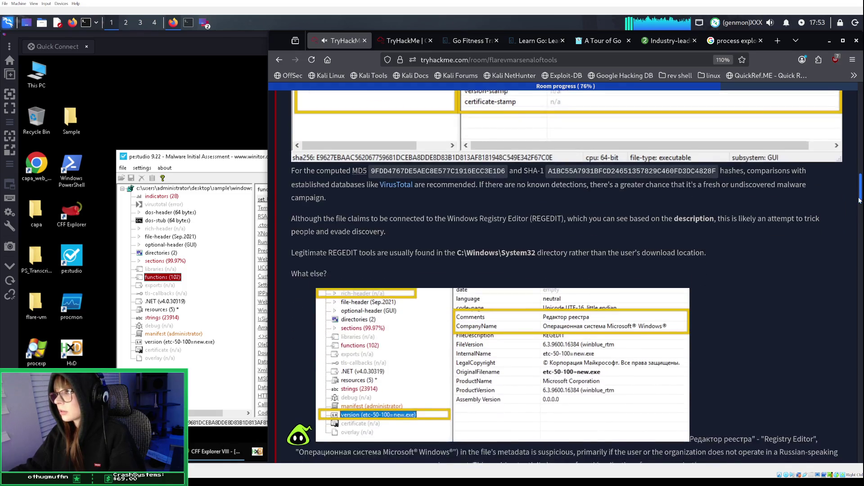
scroll(823, 396, down, 15)
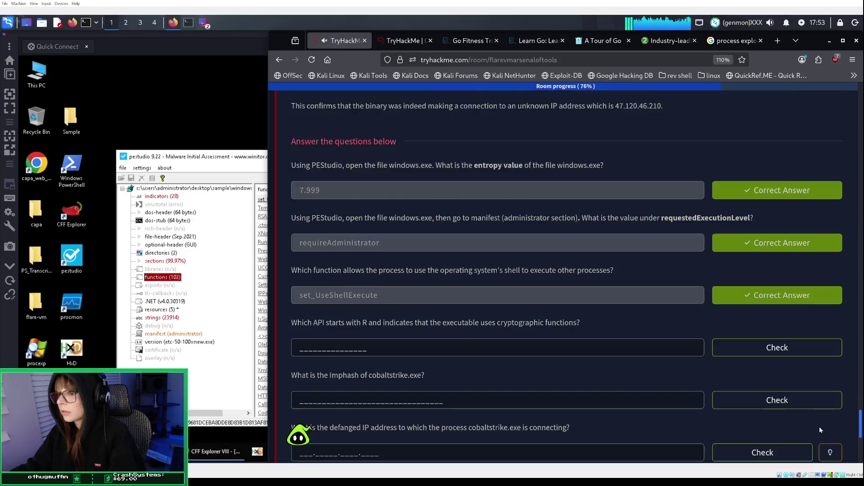
Step: Paste RijndaelManaged into the API answer field and submit it, bringing progress to 80%
right_click(359, 314)
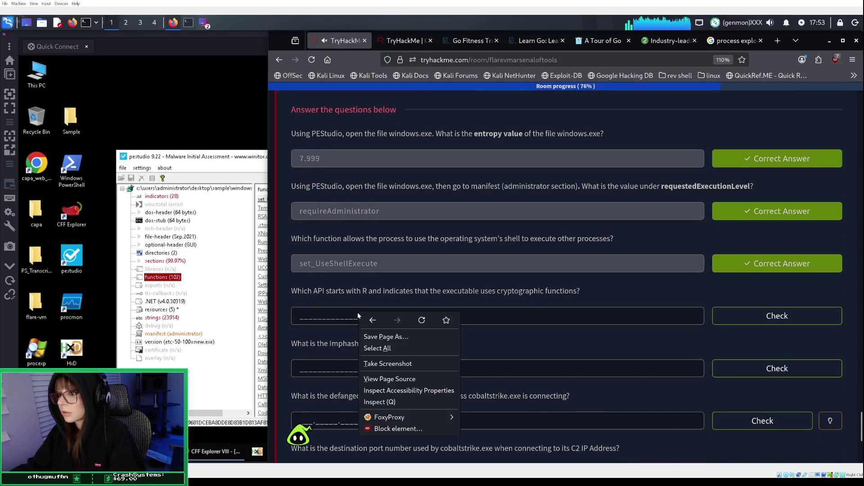
click(333, 324)
click(329, 318)
right_click(328, 318)
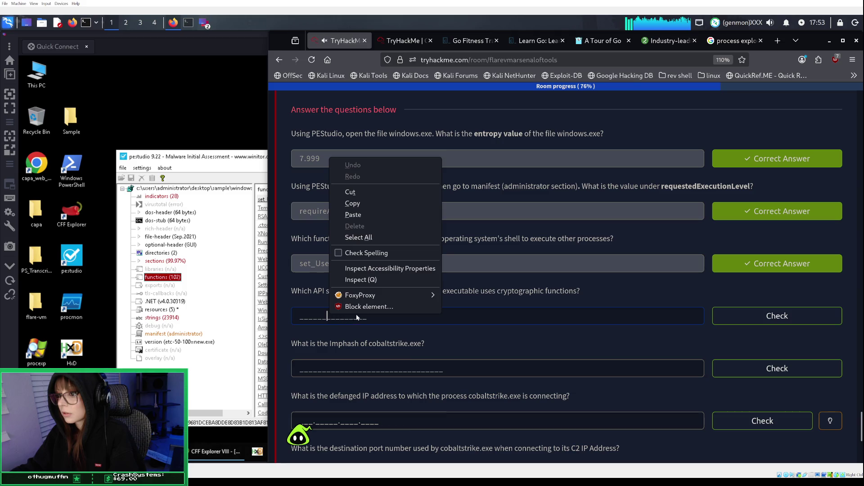
click(382, 210)
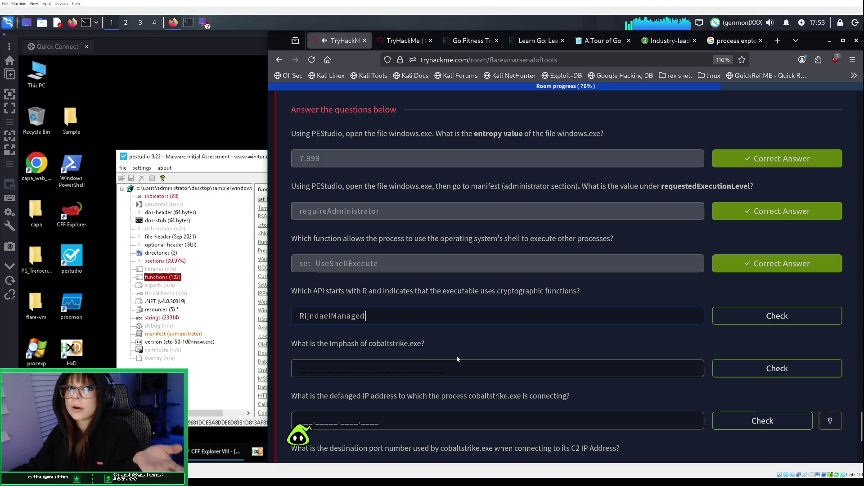
click(734, 317)
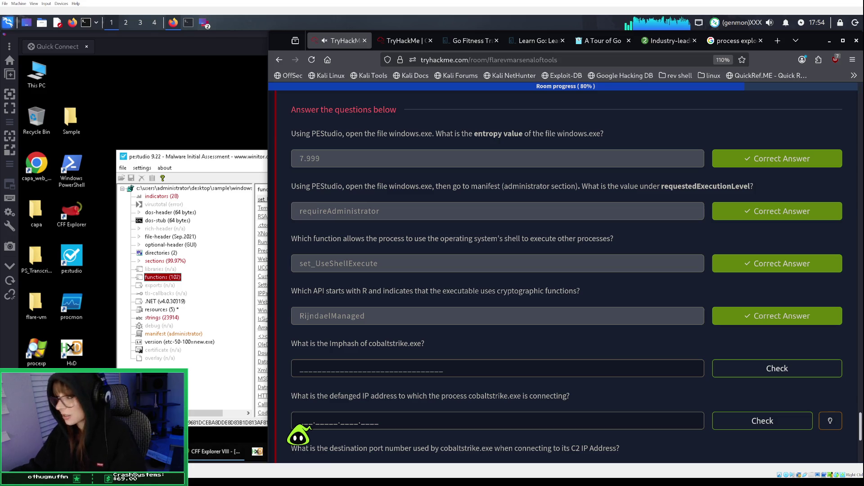
drag(861, 427, 861, 426)
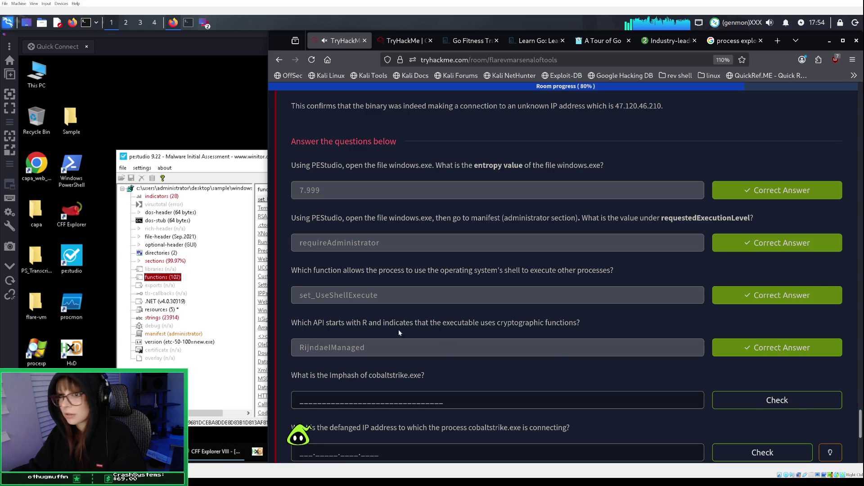
click(122, 168)
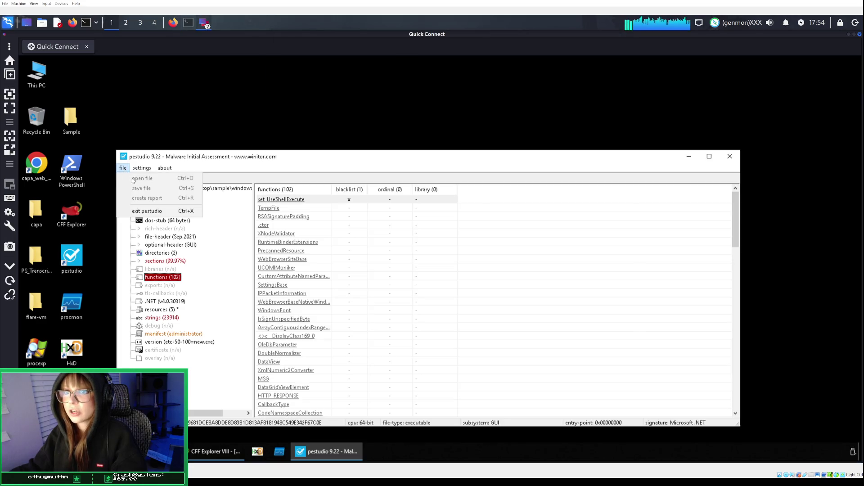
click(128, 171)
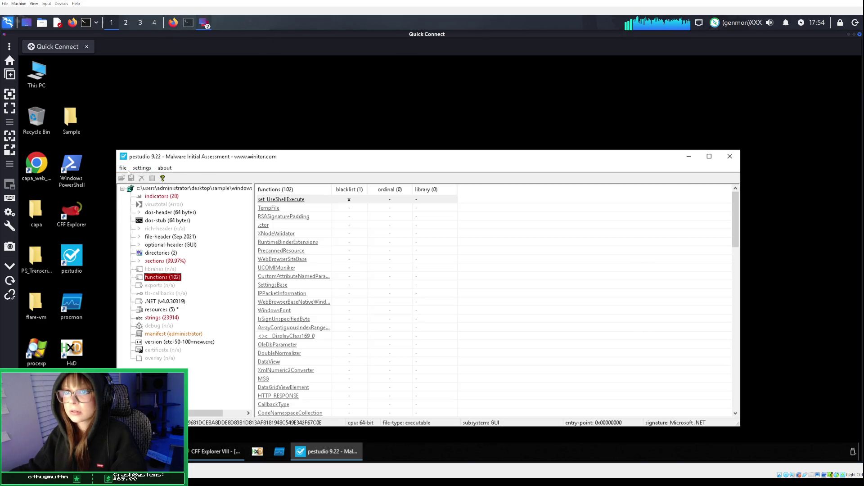
click(128, 171)
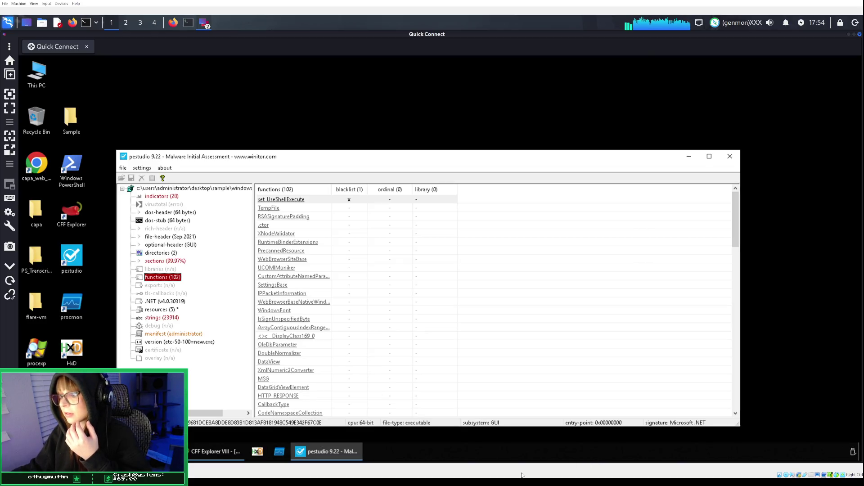
click(173, 22)
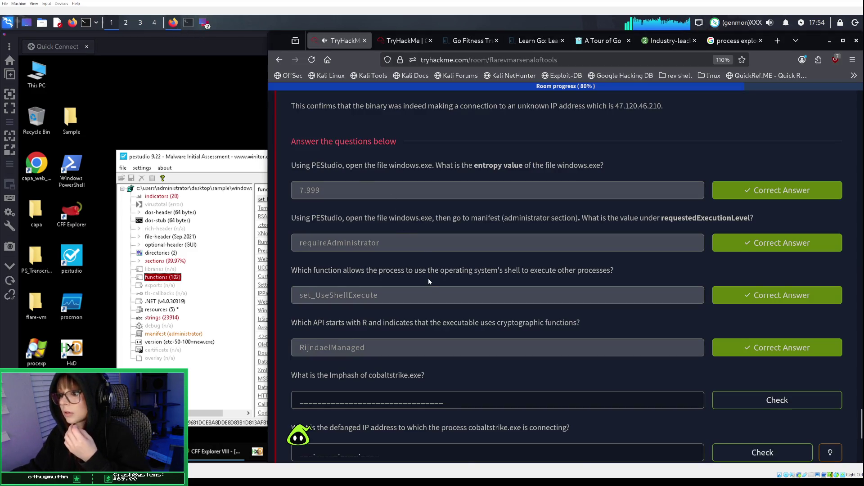
Step: Scroll to the 'Analysis using FLOSS' example showing FLOSS.exe .\windows.exe > windows.txt
scroll(431, 282, up, 10)
scroll(431, 281, up, 15)
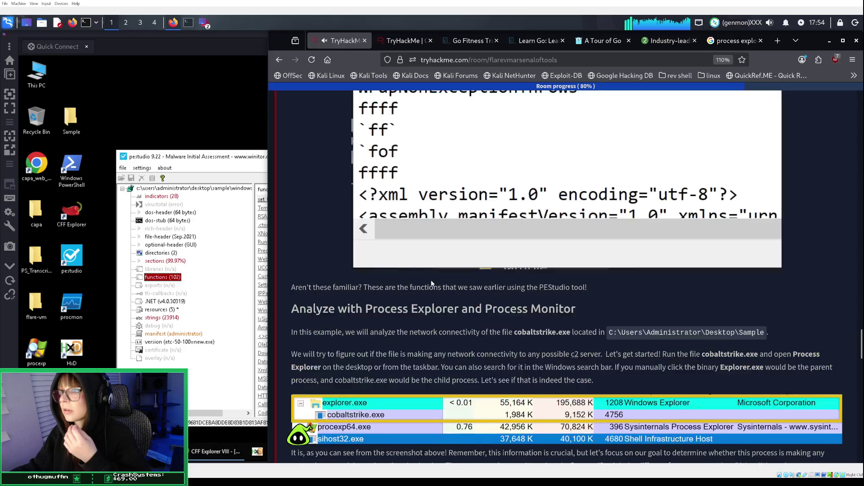
scroll(432, 283, up, 10)
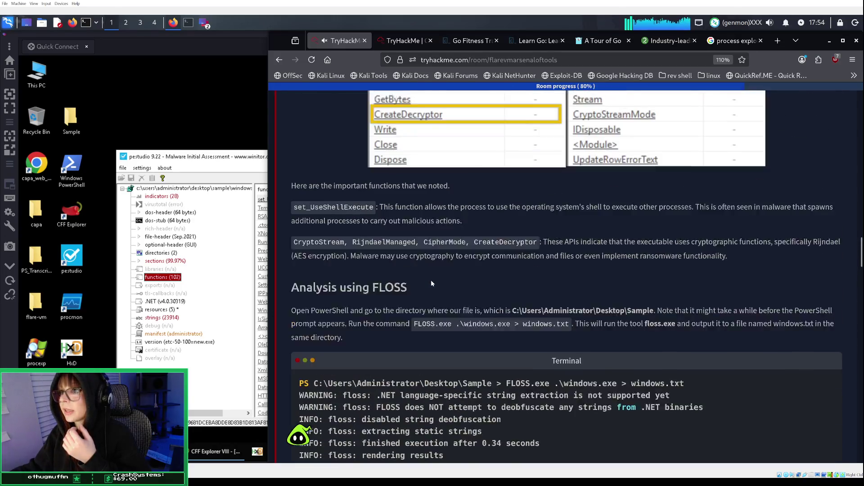
scroll(431, 282, down, 4)
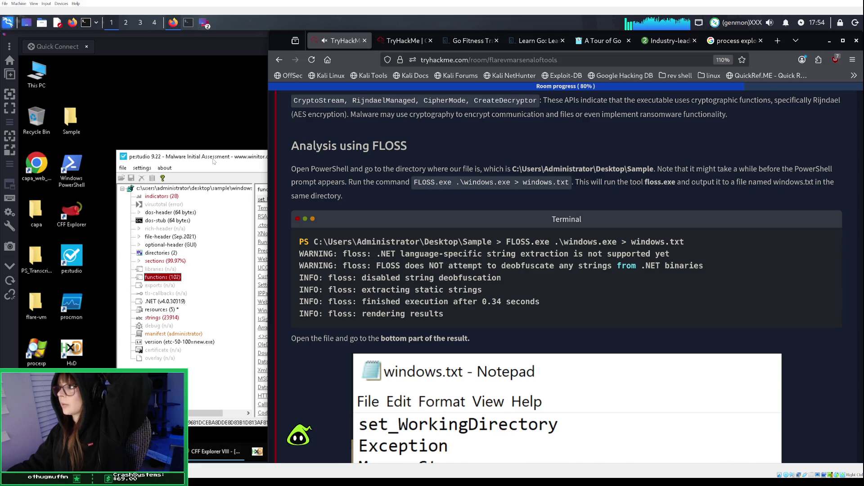
Step: Close pestudio on the remote desktop and bring the TryHackMe instructions back alongside
click(205, 160)
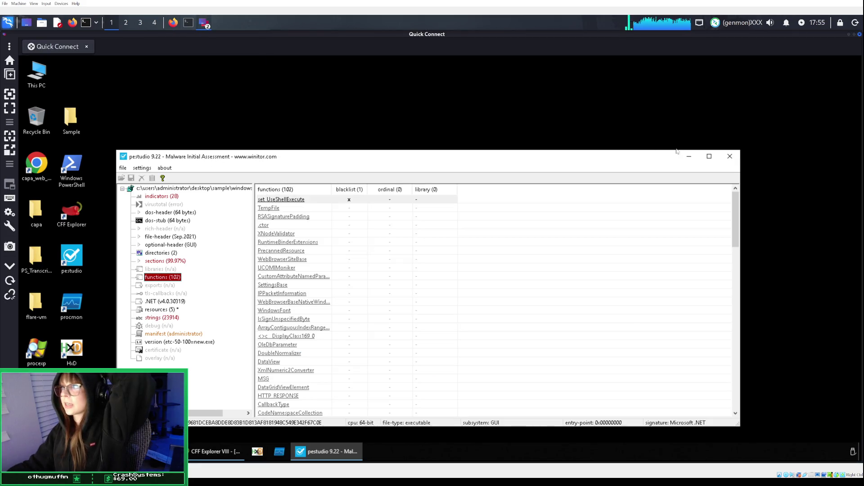
click(733, 157)
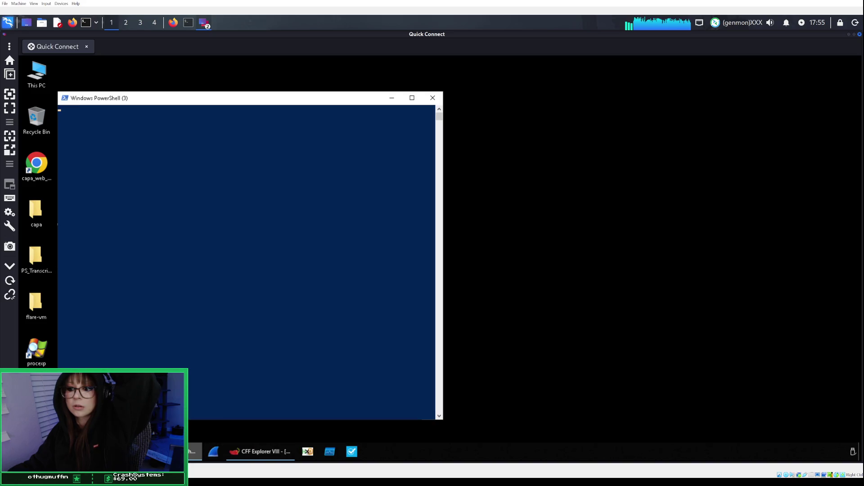
click(173, 22)
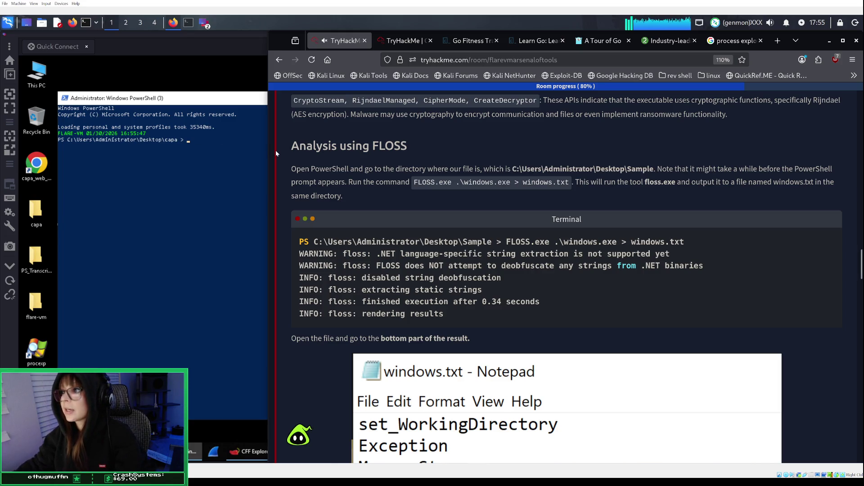
Step: Change the PowerShell directory up to the Desktop folder
click(193, 137)
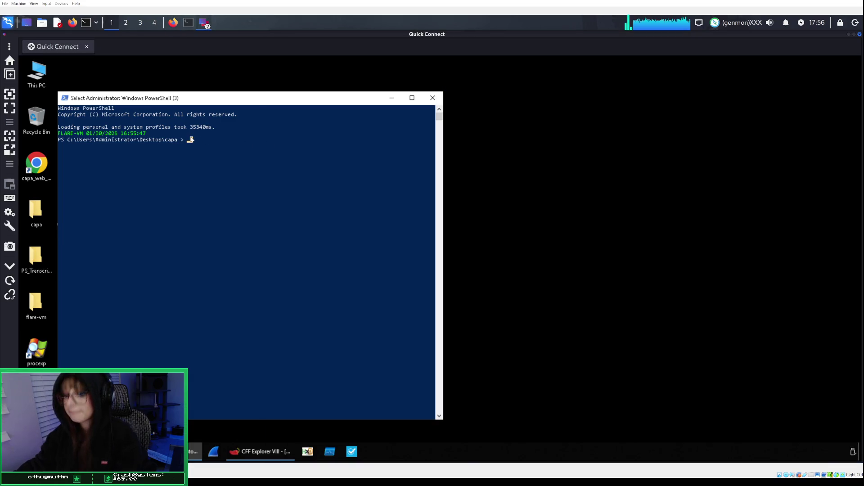
text(cd ..)
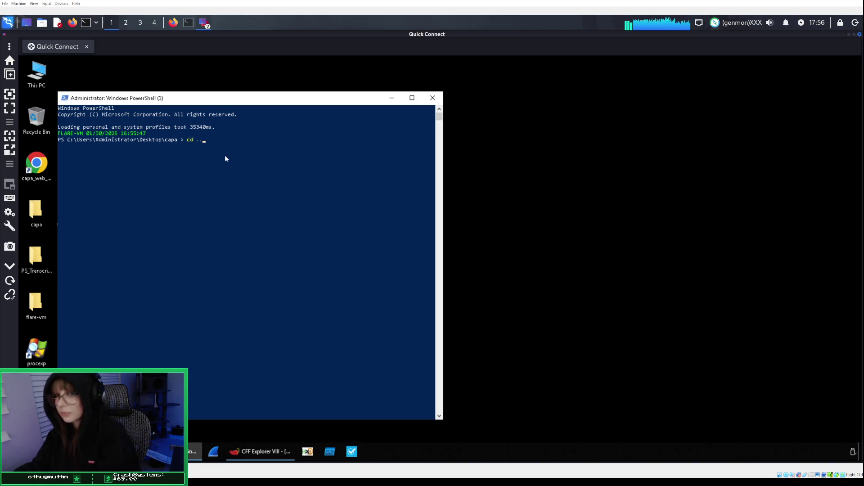
key(Return)
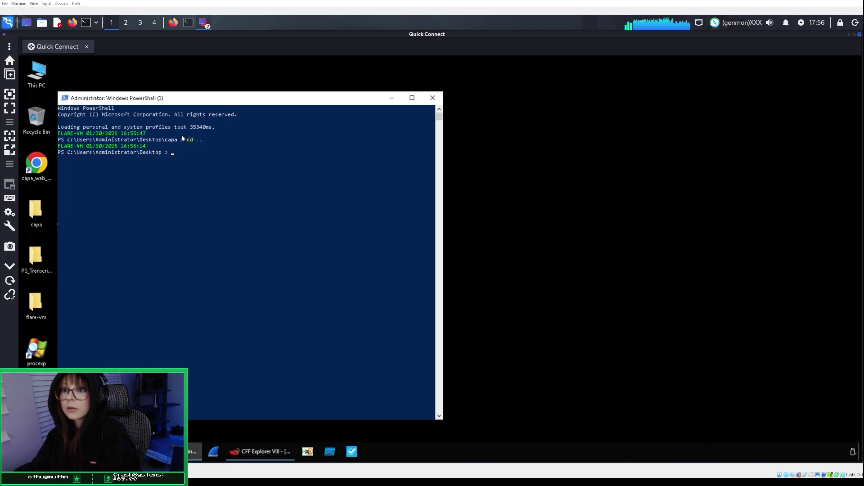
click(173, 23)
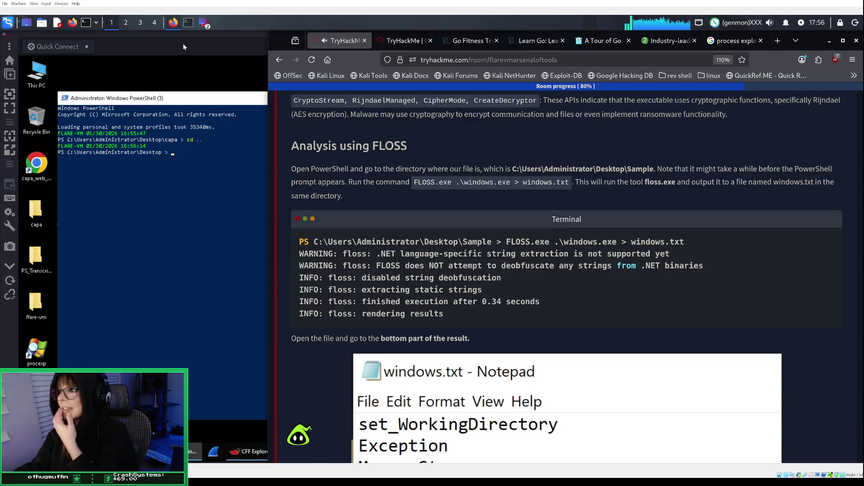
Step: Enter the sample folder and list its files, including windows.exe and cobaltstrike.exe
click(188, 157)
text(cd sample)
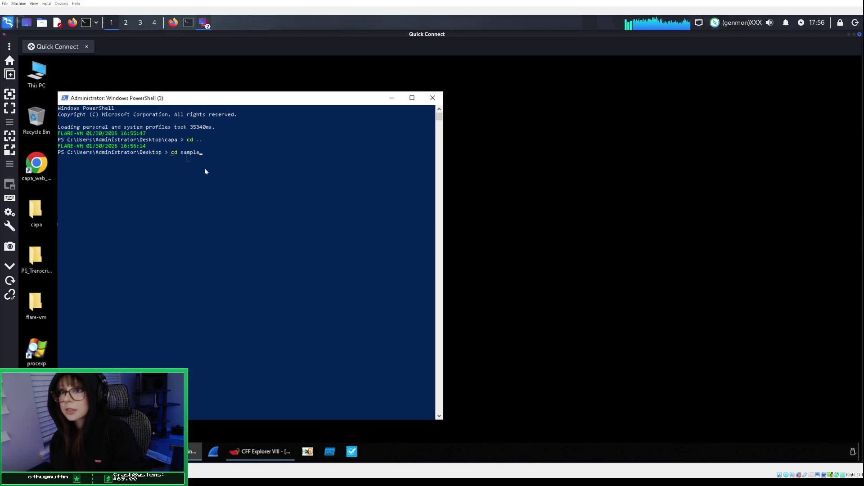
key(Return)
text(ls)
key(Return)
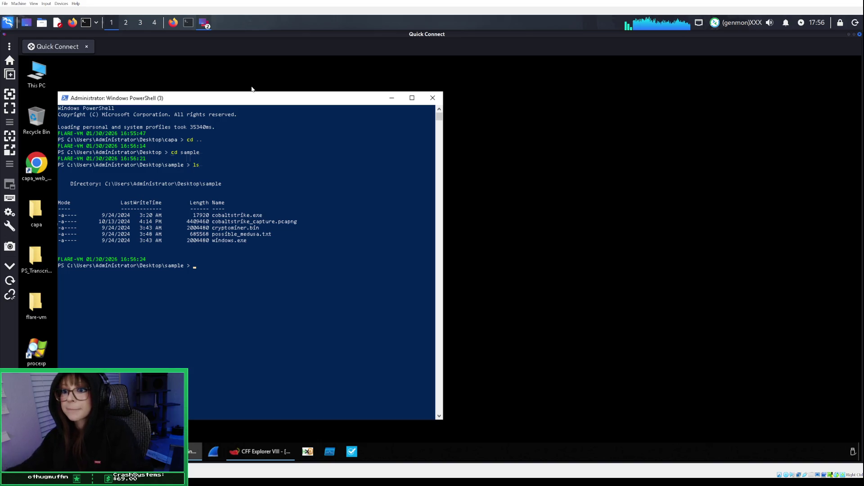
click(173, 22)
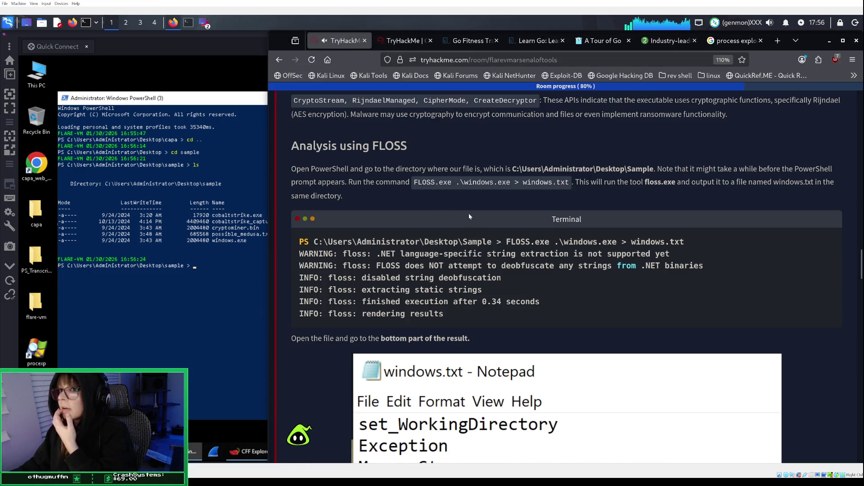
Step: Copy the FLOSS.exe .\windows.exe > windows.txt command from the instructions
drag(413, 182, 568, 185)
right_click(567, 185)
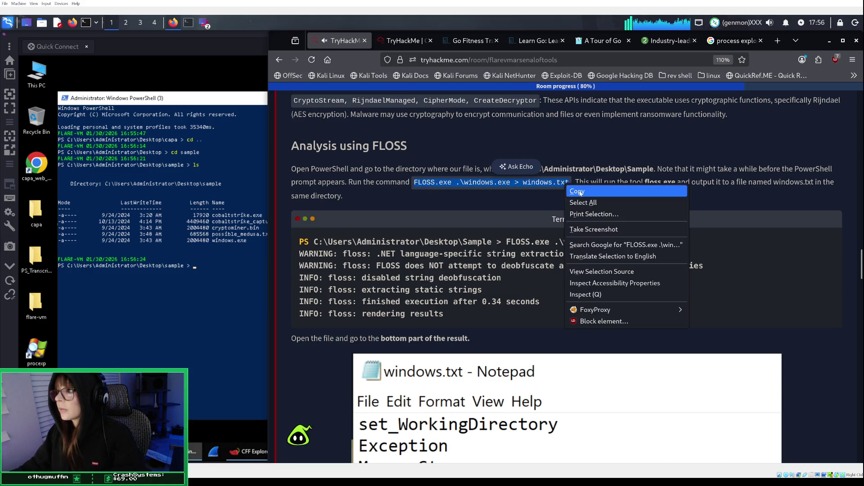
click(585, 190)
Step: Return to the PowerShell console at the Desktop\sample prompt, rechecking the instructions along the way
click(209, 268)
click(211, 272)
key(Escape)
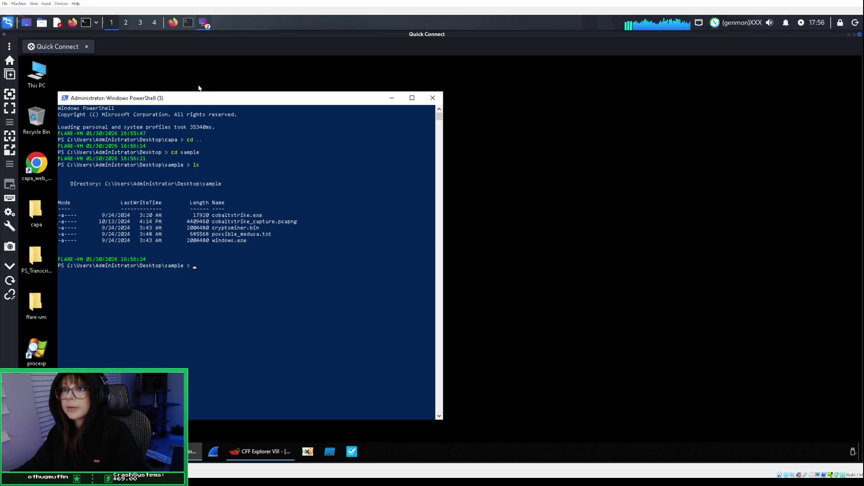
click(175, 26)
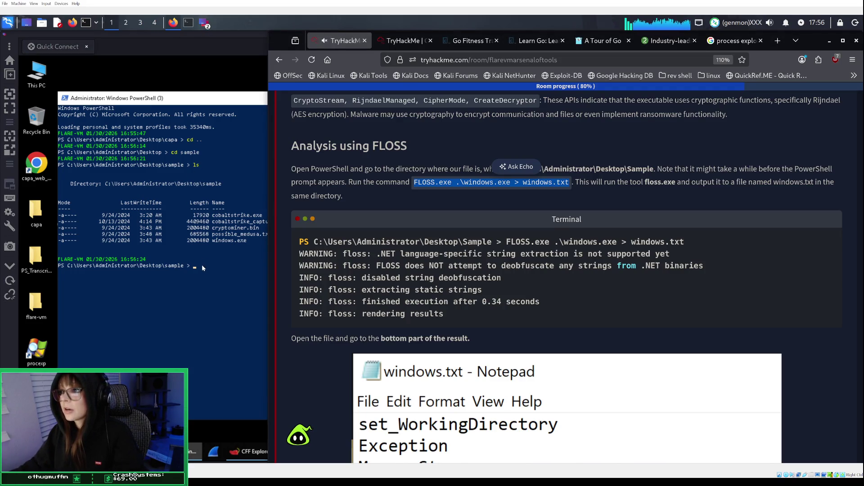
click(171, 25)
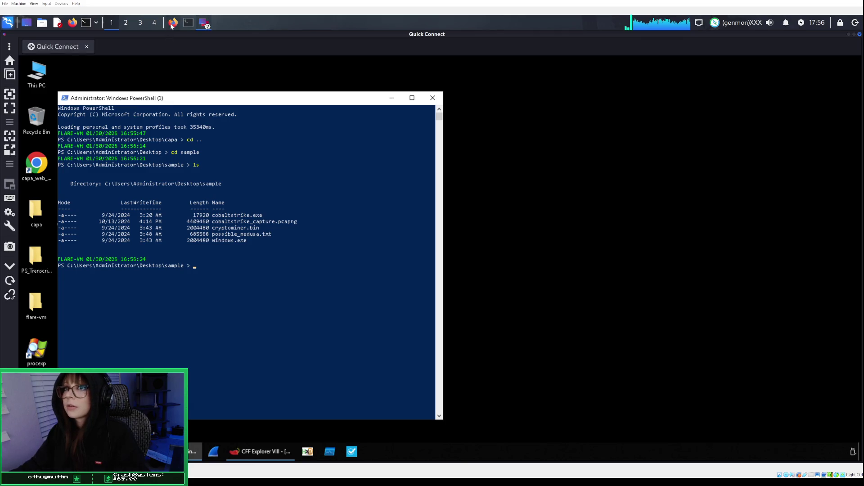
click(172, 25)
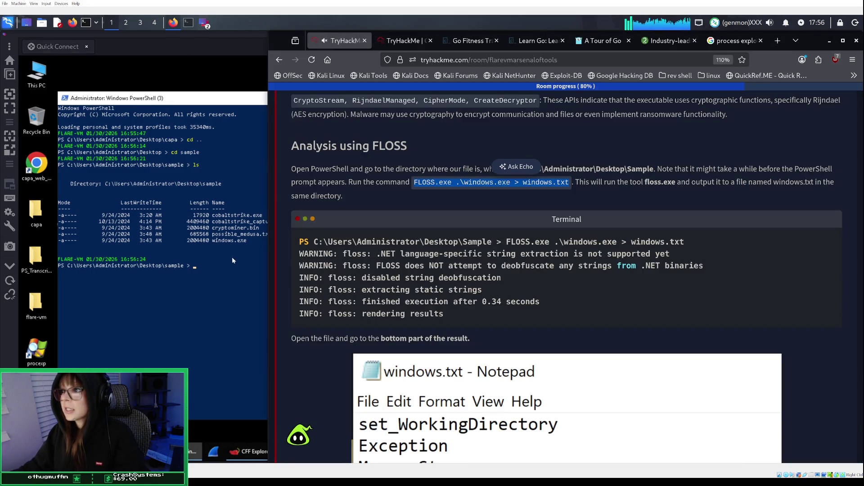
click(220, 267)
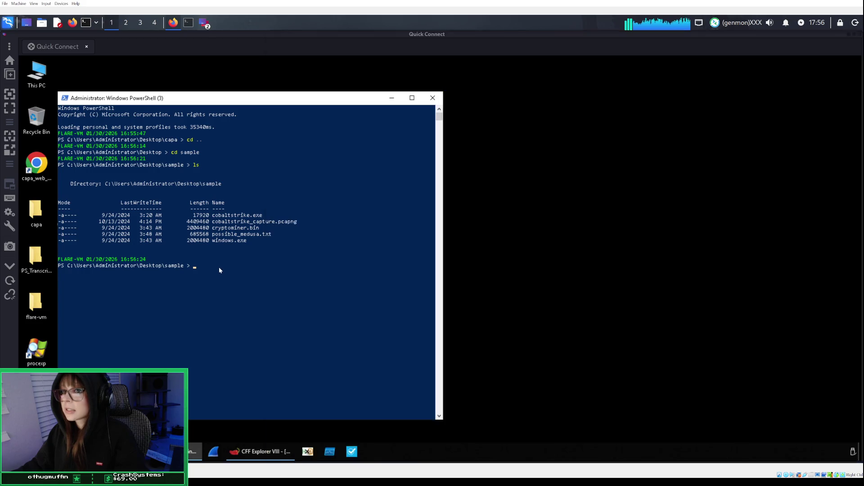
Step: Type FLOSS.EXE .\windows.exe > windows.txt at the prompt, Tab-completing windows.exe
text(Flo)
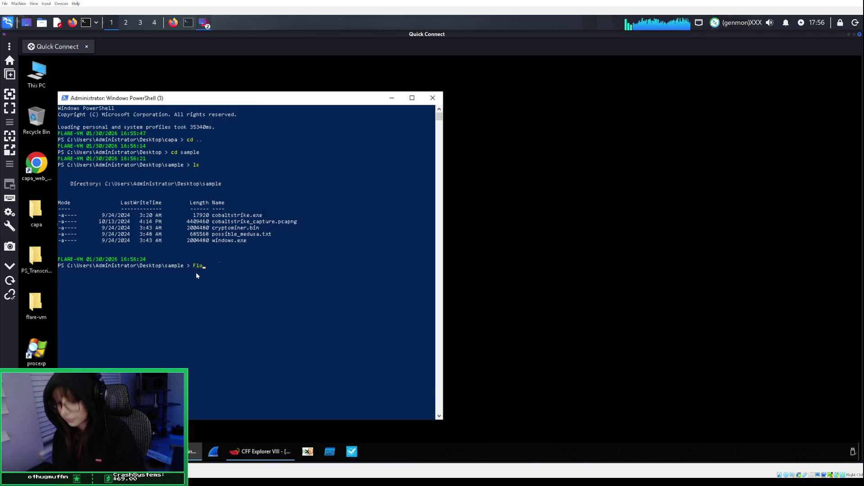
text(LOSS.EXE)
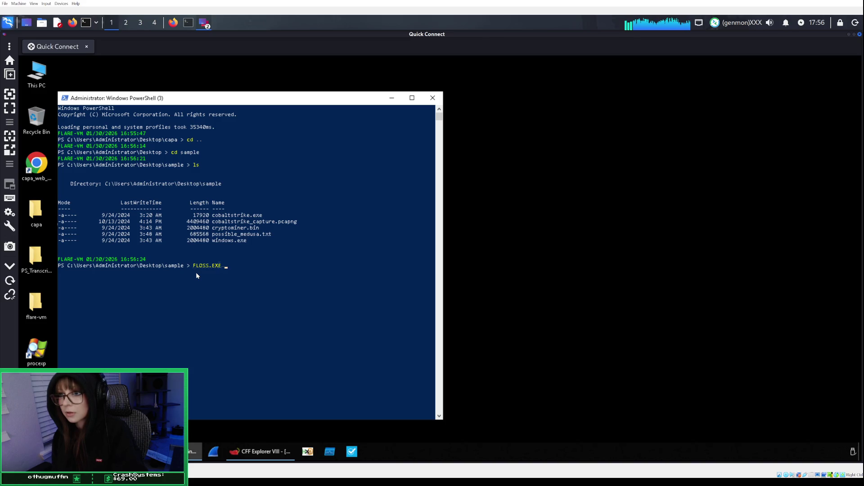
click(173, 23)
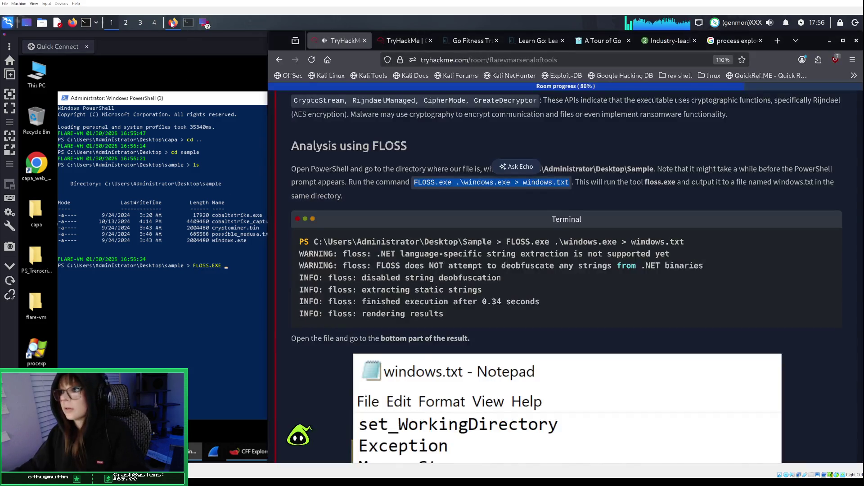
click(229, 263)
text(.\)
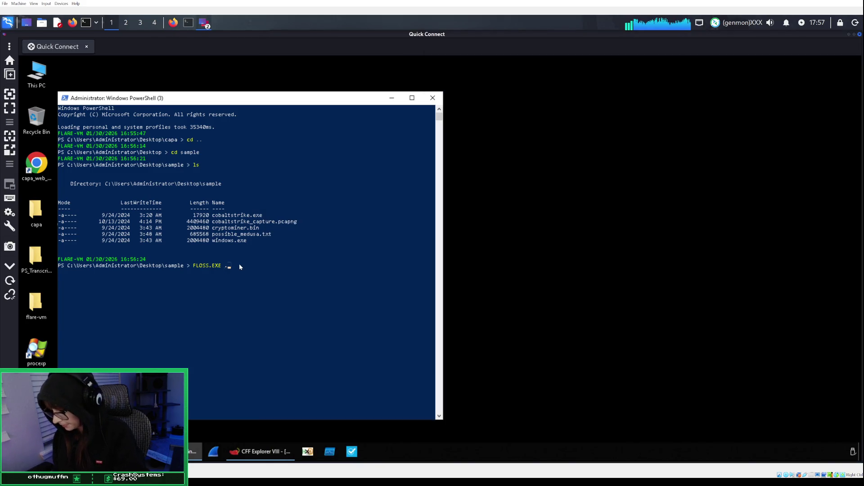
text(windows)
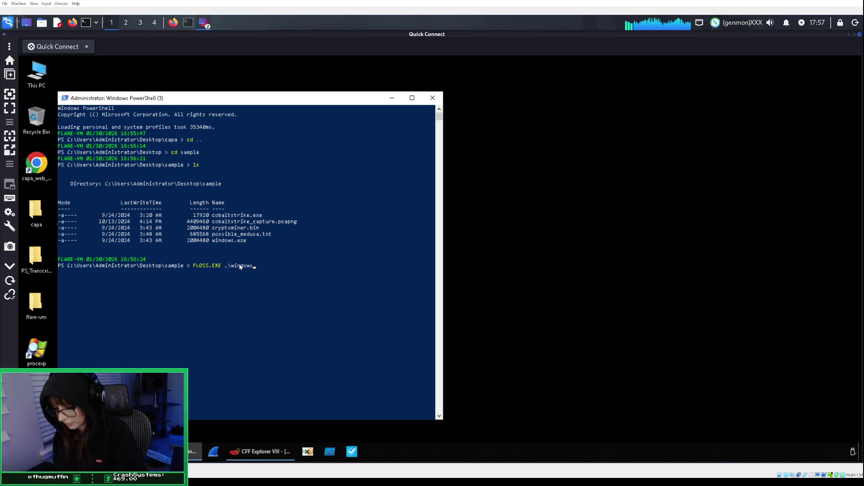
key(Tab)
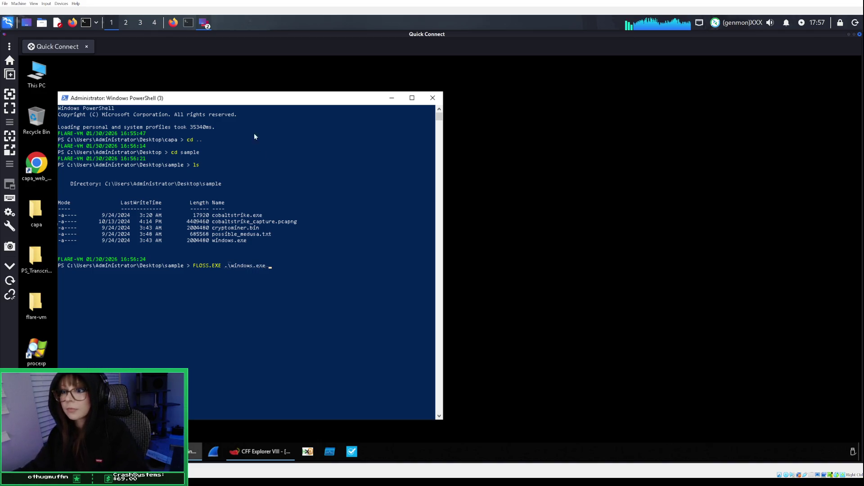
click(173, 23)
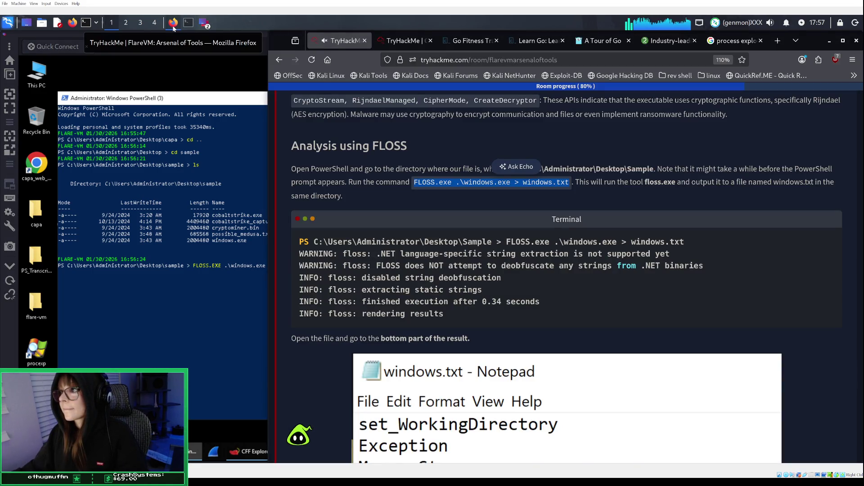
click(173, 24)
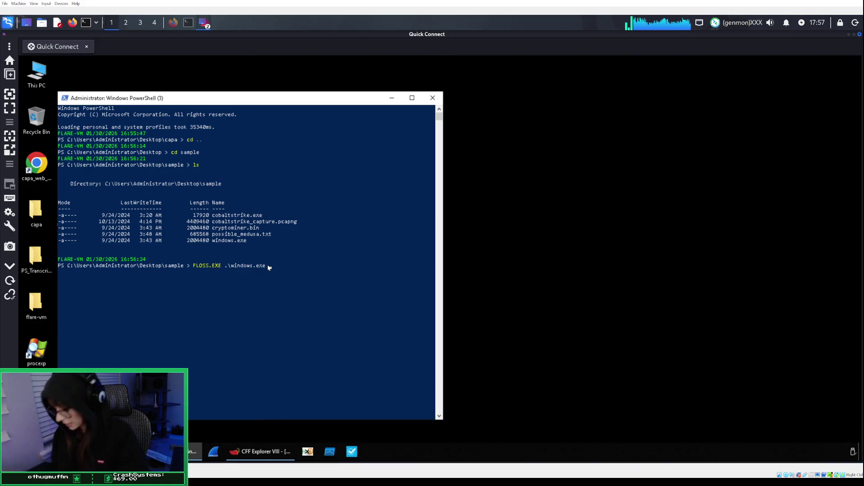
text(ws.txt)
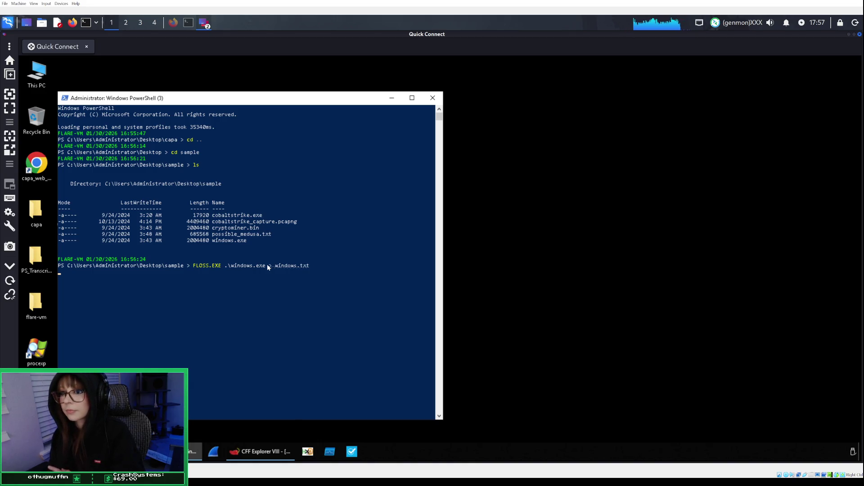
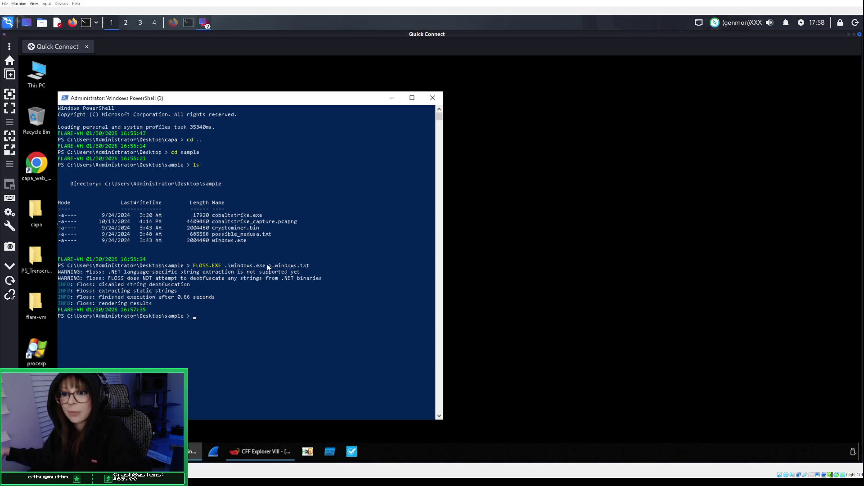
Step: Review the TryHackMe FLOSS instructions, then return to the remote Windows desktop
click(198, 317)
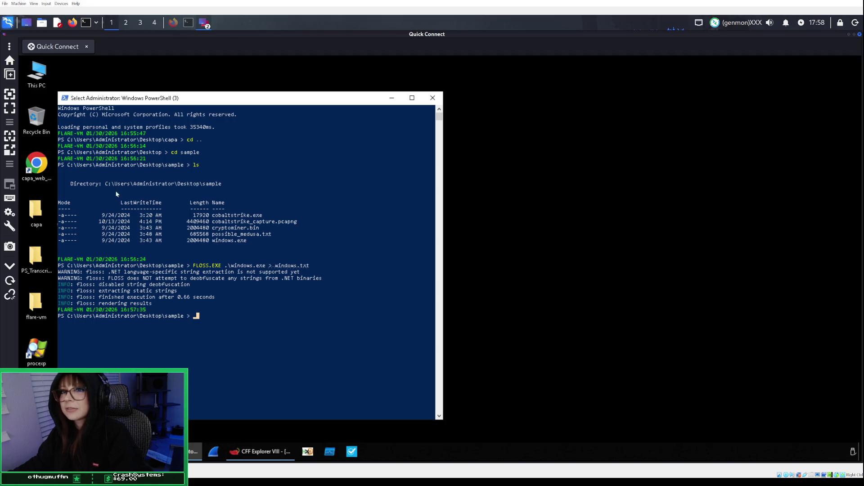
click(172, 24)
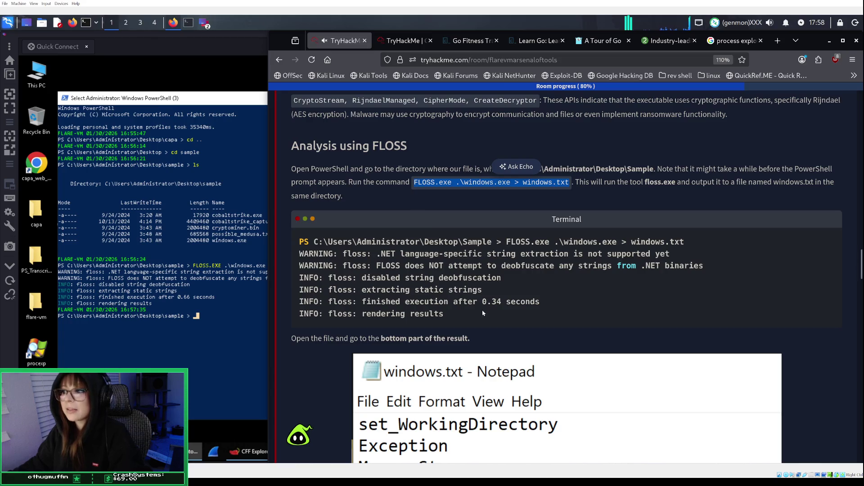
scroll(479, 309, down, 1)
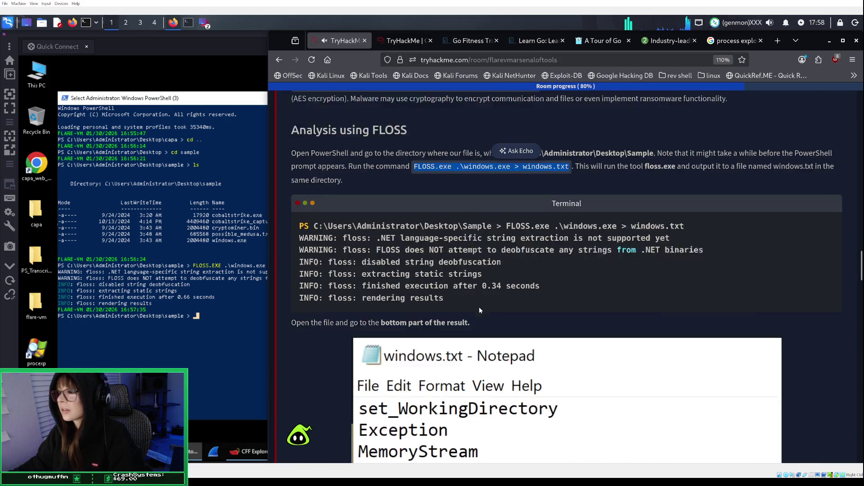
click(473, 287)
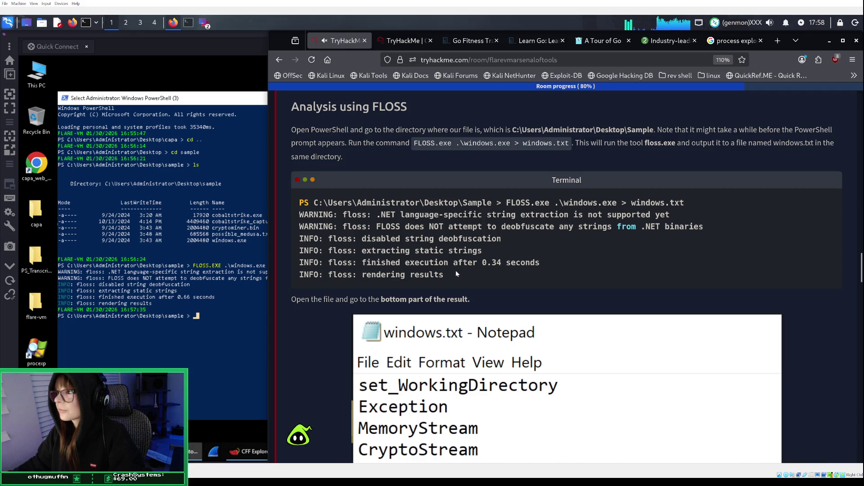
scroll(455, 272, down, 1)
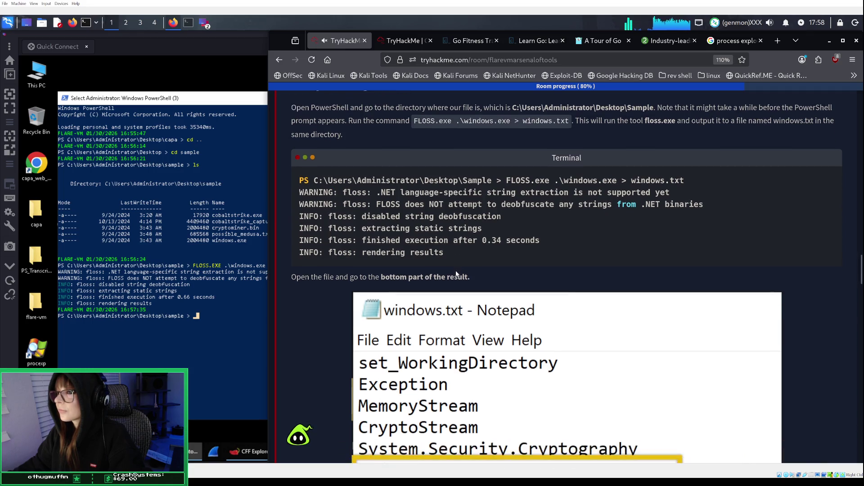
scroll(456, 273, down, 1)
scroll(456, 274, down, 2)
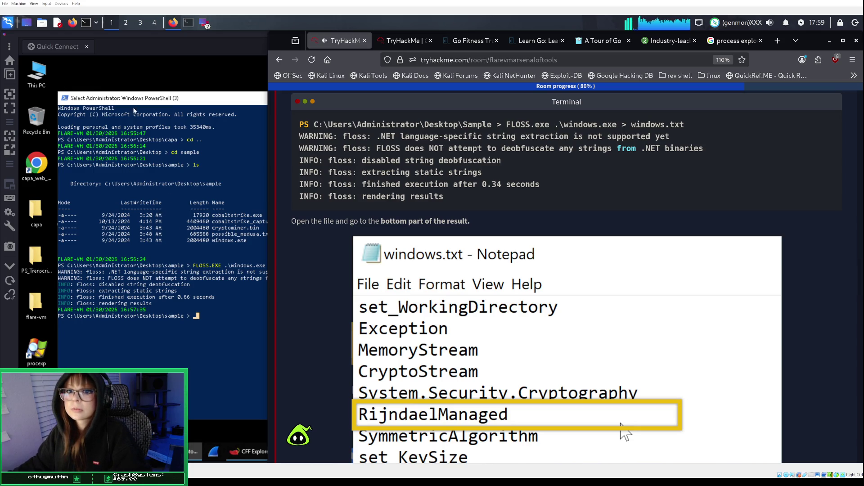
click(134, 77)
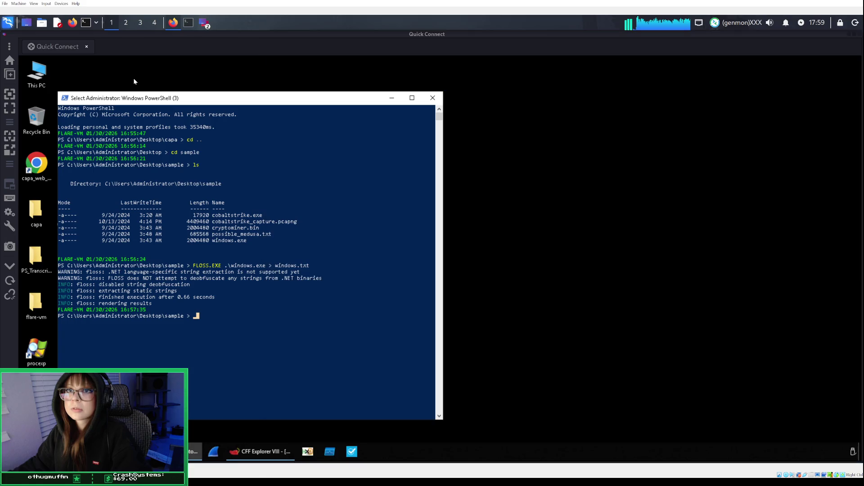
Step: Minimize PowerShell and start a blank Notepad from Start search
click(393, 99)
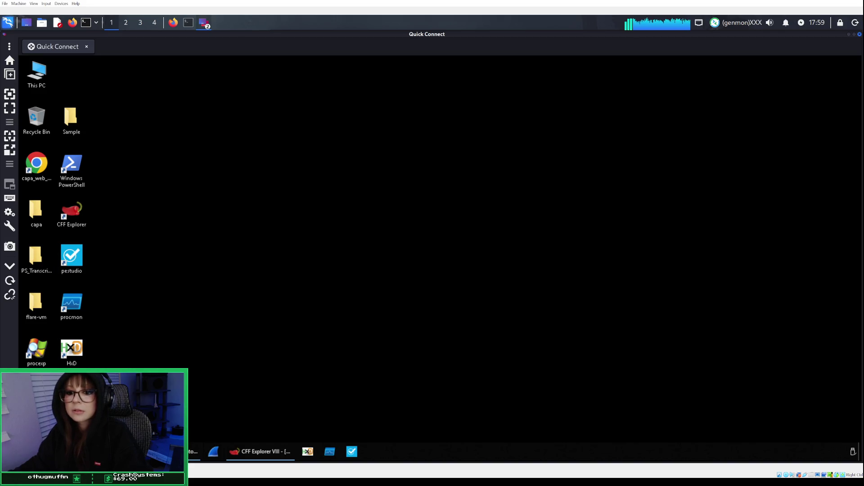
key(super)
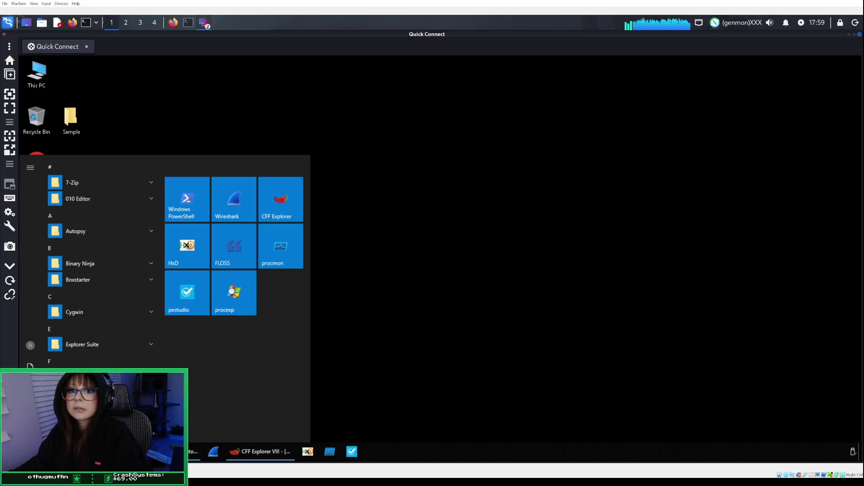
text(n)
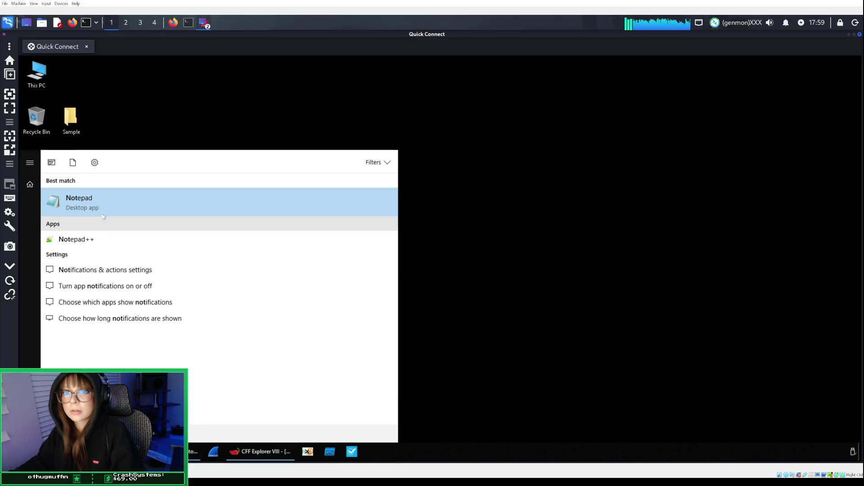
click(101, 213)
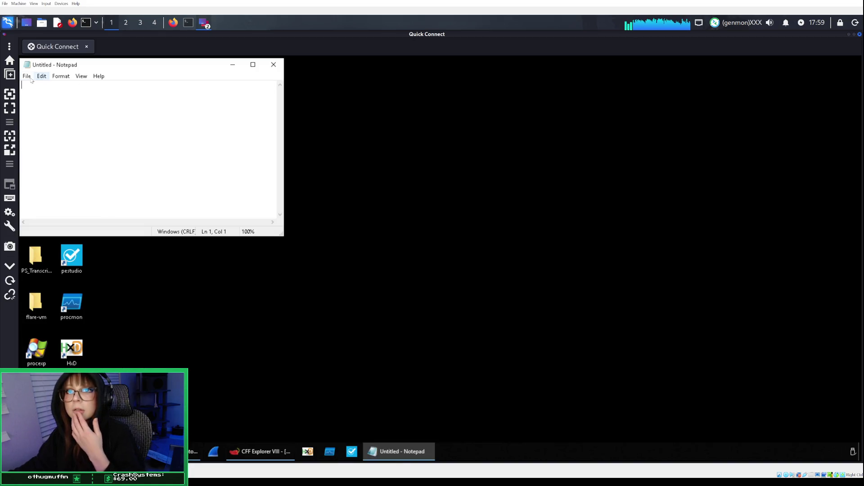
Step: Bring up Notepad's Open dialog and browse toward the Desktop, checking the tutorial's path
click(27, 76)
click(40, 100)
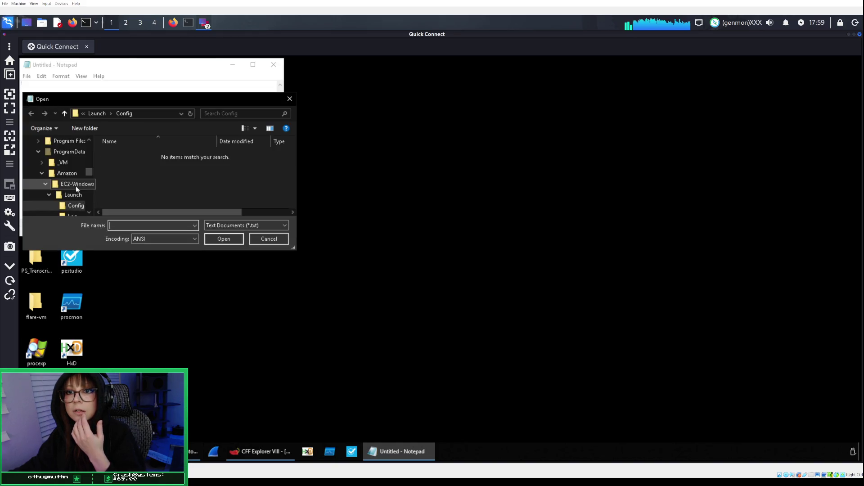
scroll(90, 150, up, 5)
scroll(90, 150, up, 5)
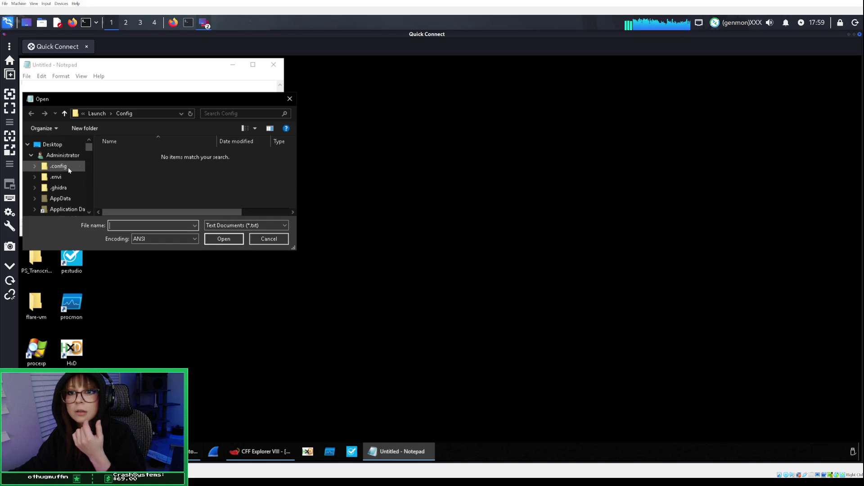
click(67, 147)
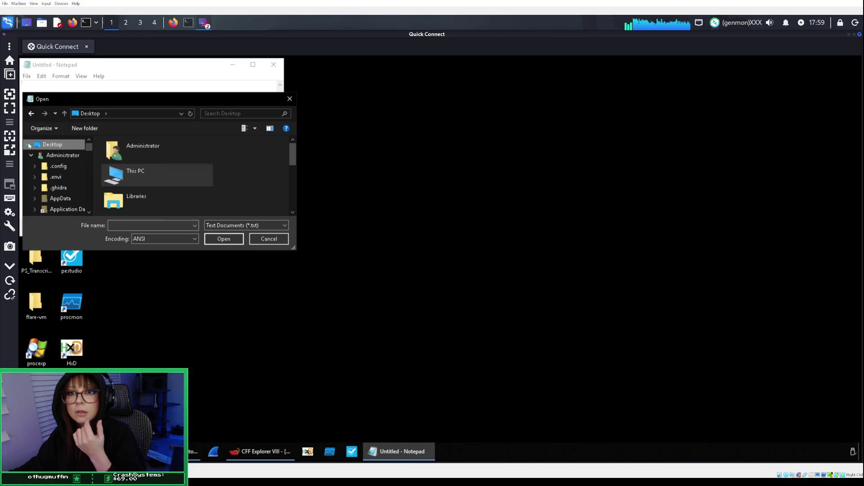
drag(88, 153, 88, 161)
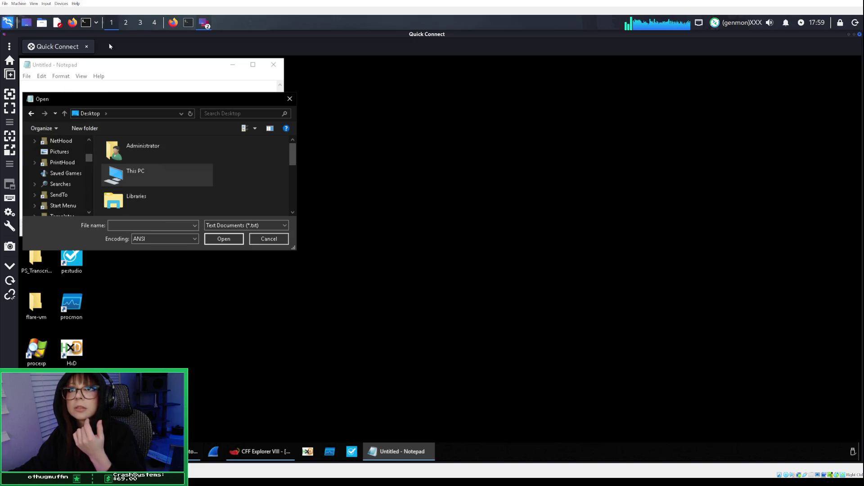
click(174, 25)
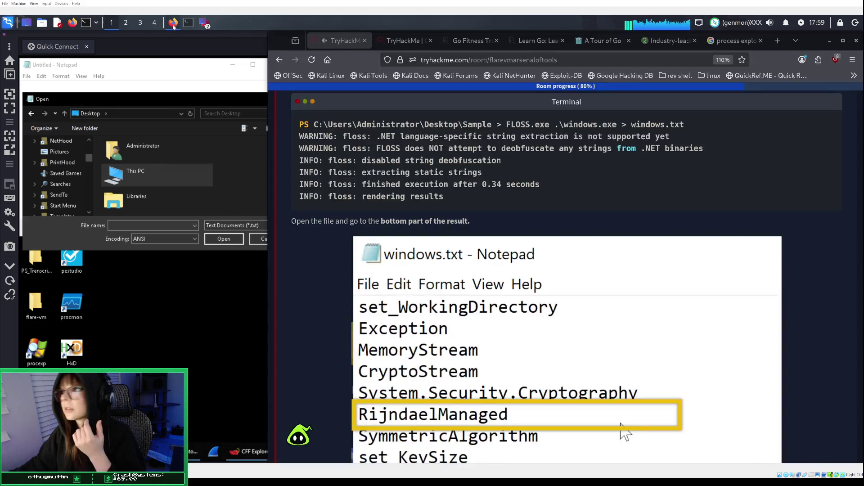
scroll(391, 196, up, 3)
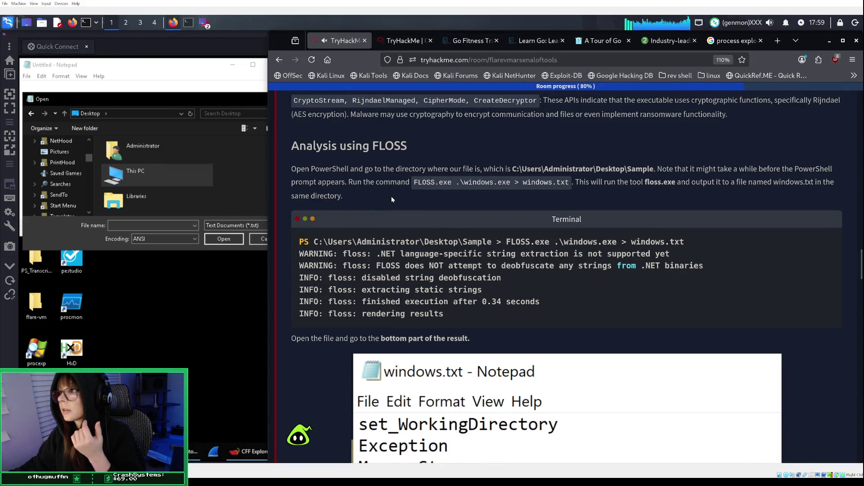
scroll(391, 198, up, 3)
scroll(392, 200, down, 1)
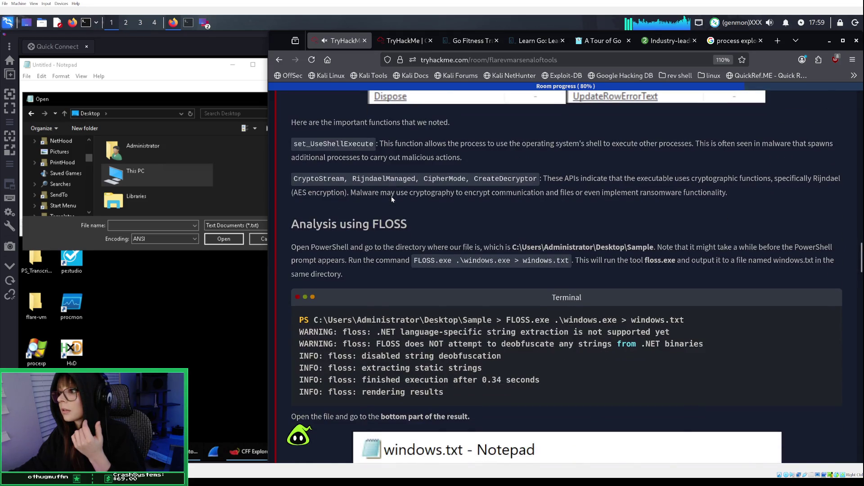
scroll(391, 199, down, 1)
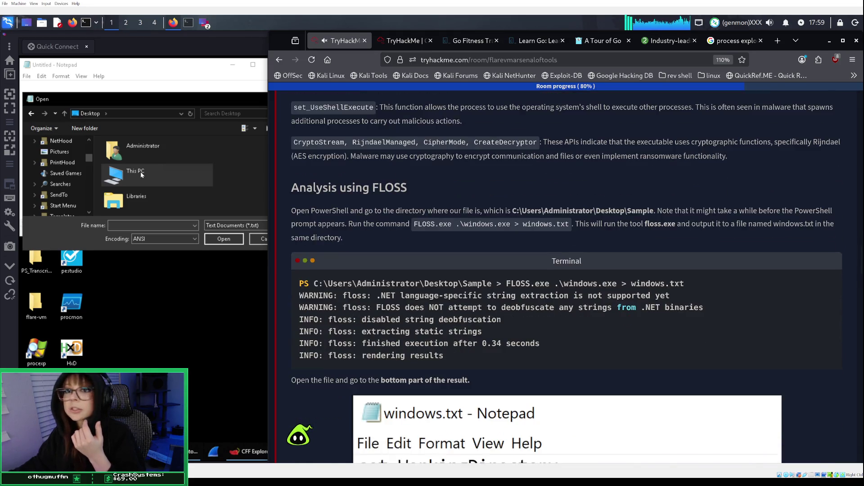
Step: Go through Administrator, Desktop and Sample, and open windows.txt
click(134, 150)
double_click(133, 150)
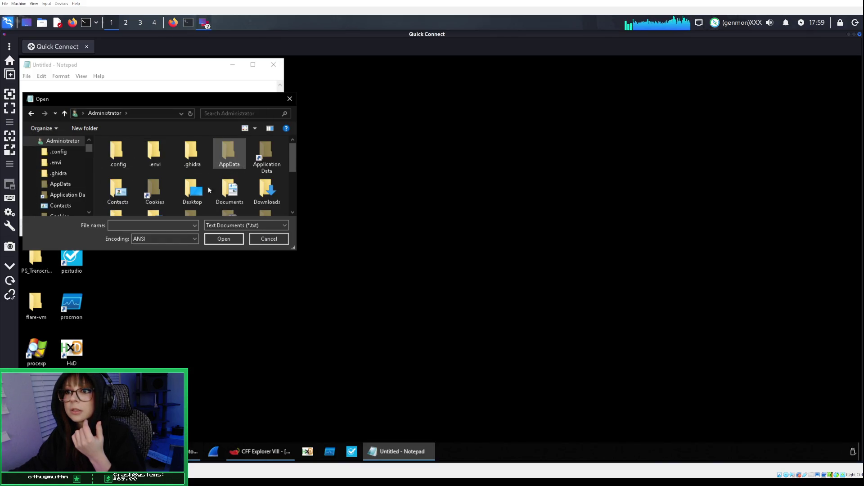
click(173, 23)
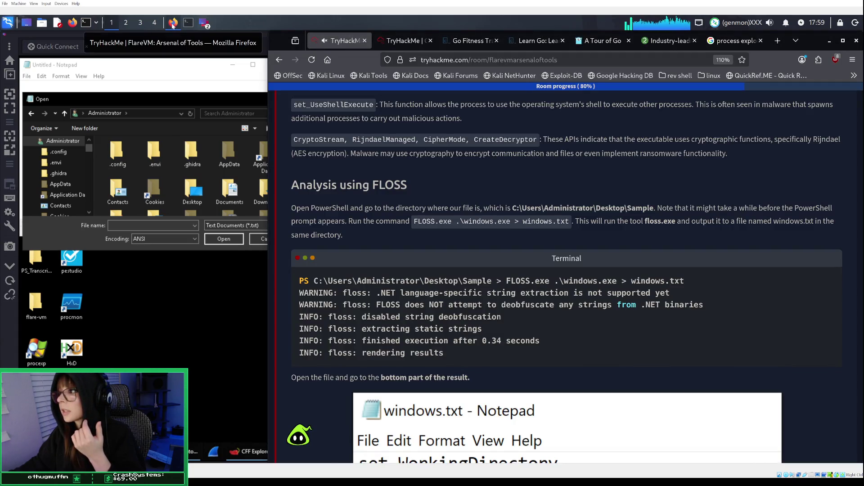
click(172, 23)
double_click(194, 186)
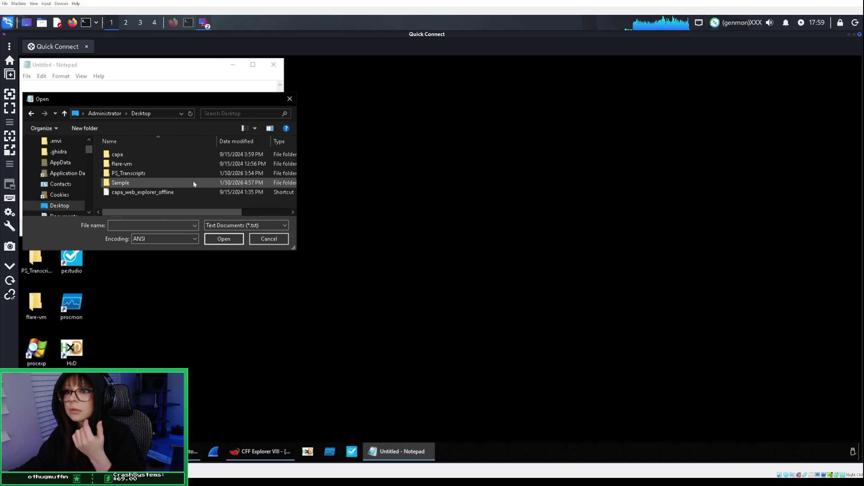
double_click(146, 183)
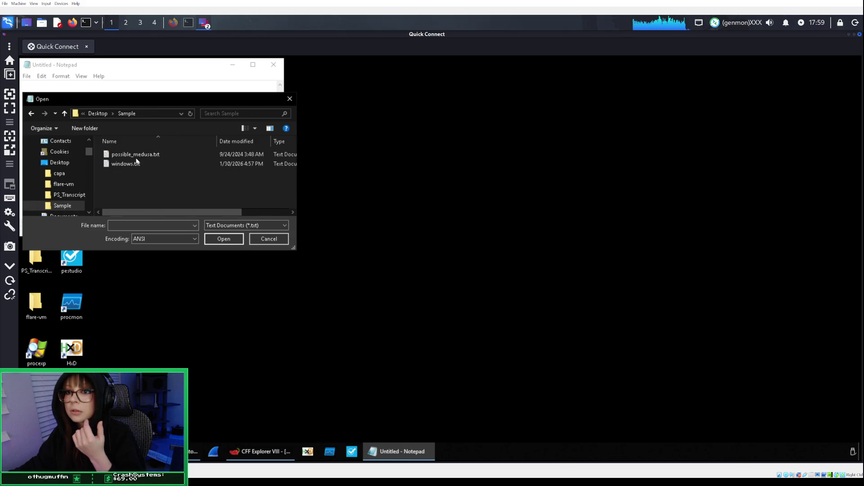
click(136, 164)
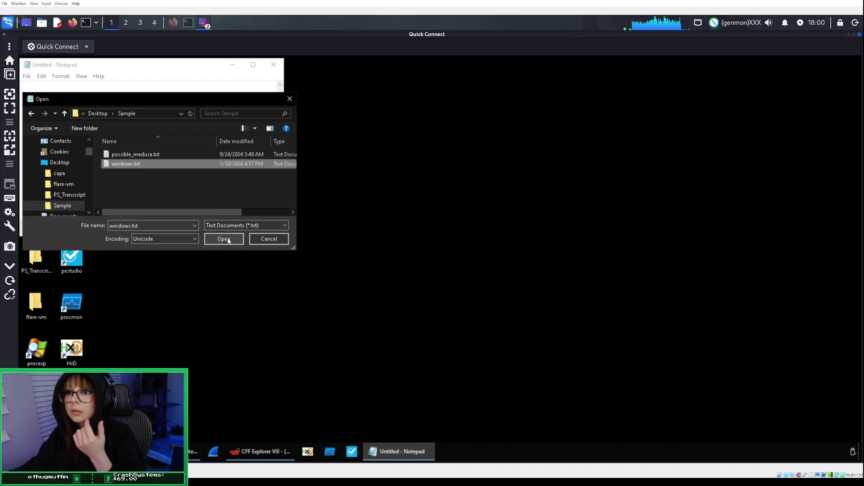
click(223, 238)
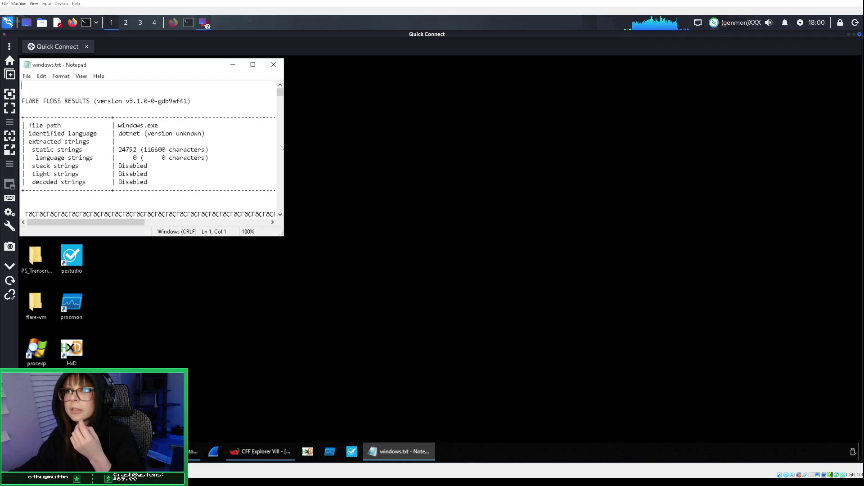
Step: Enlarge Notepad and scroll windows.txt to its end, comparing against the TryHackMe guide
mouse_move(283, 238)
mouse_down()
mouse_move(461, 337)
mouse_move(485, 364)
mouse_up()
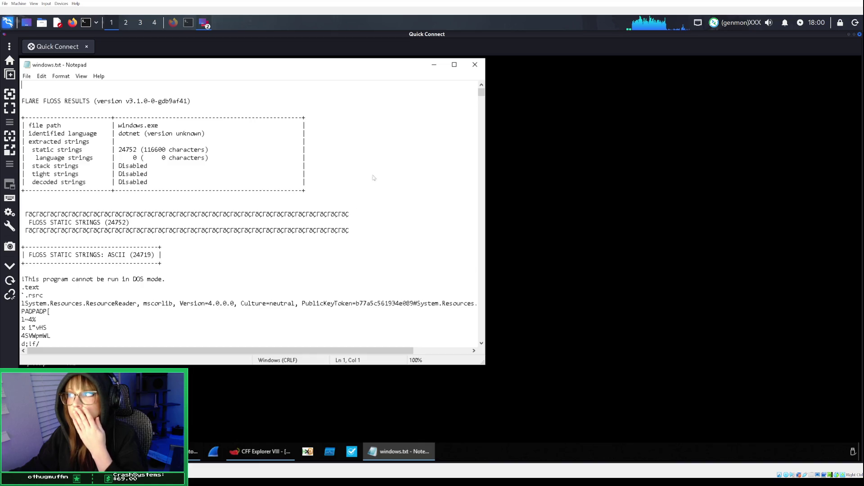
click(173, 23)
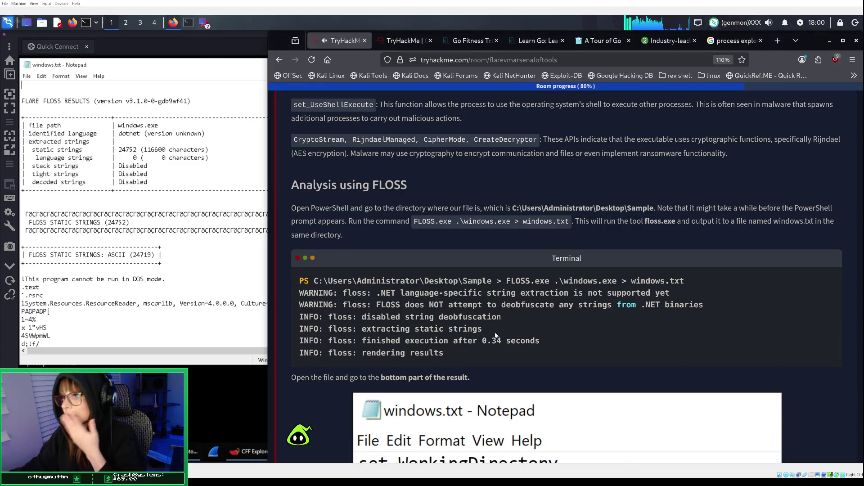
scroll(497, 339, down, 3)
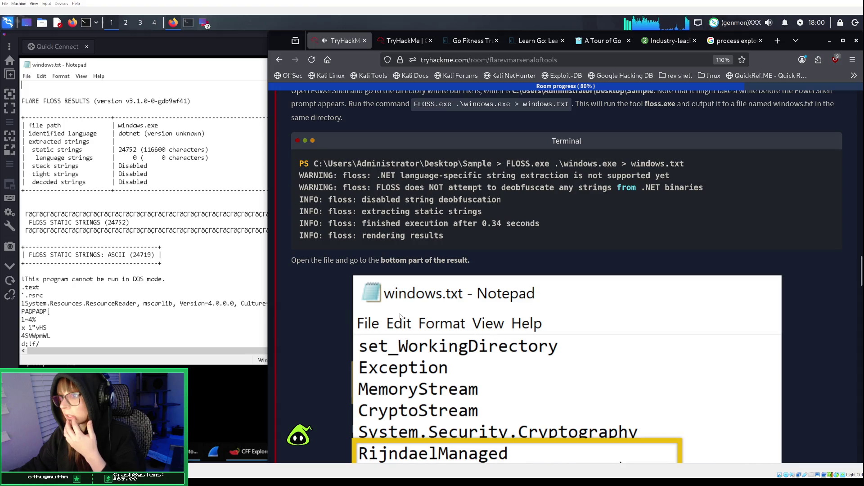
click(212, 273)
scroll(220, 269, down, 6)
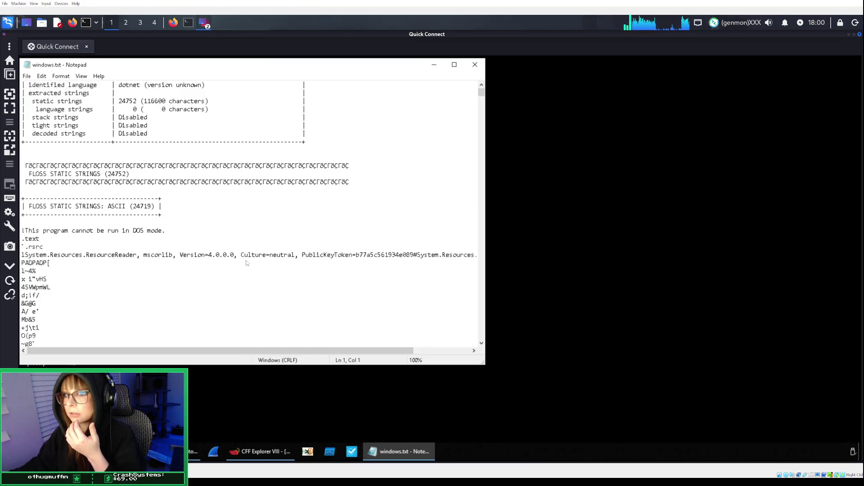
drag(480, 95, 482, 349)
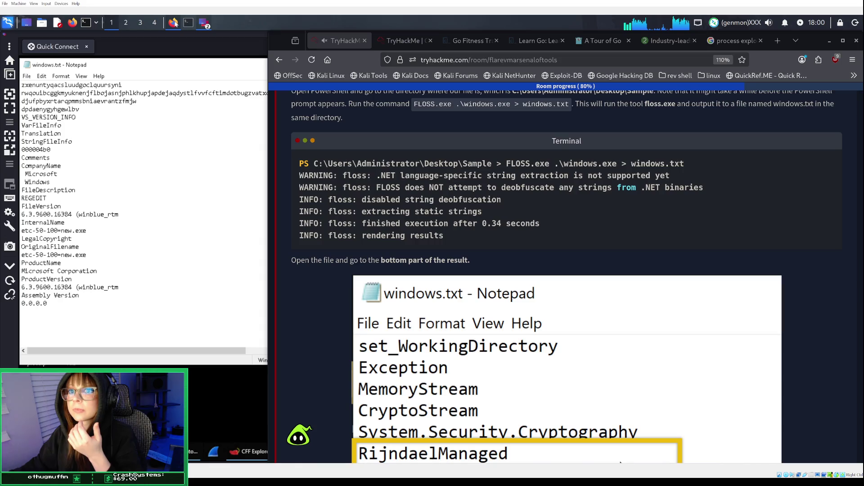
click(175, 23)
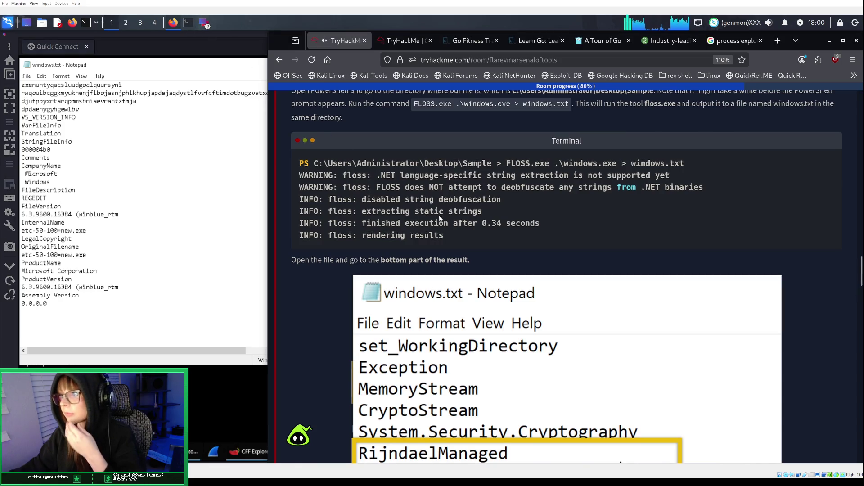
scroll(441, 218, down, 5)
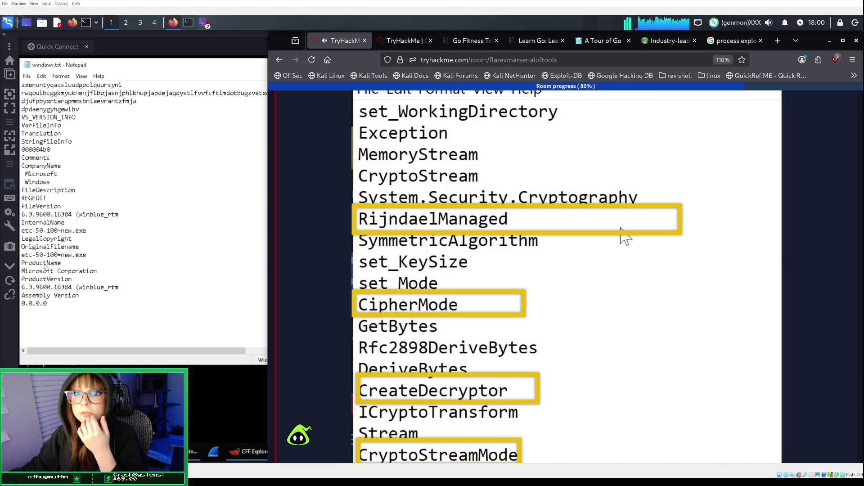
click(76, 224)
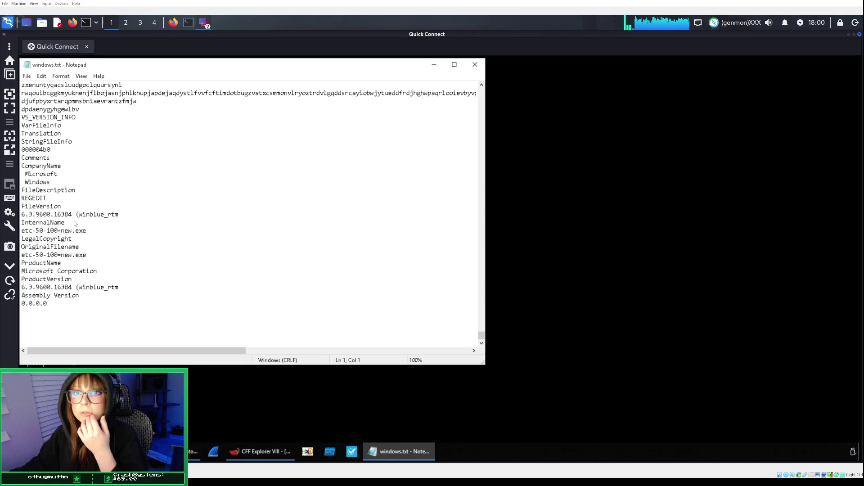
Step: Step windows.txt up to the RijndaelManaged, CipherMode and CreateDecryptor strings, then compare with the guide
click(151, 225)
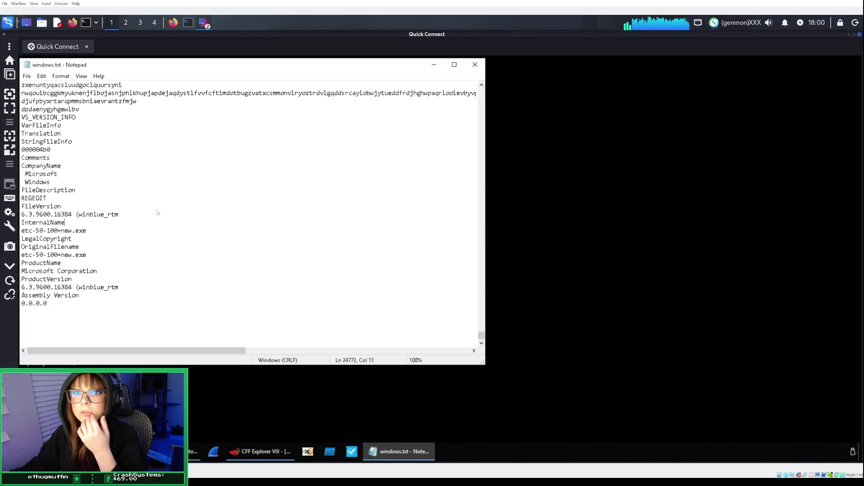
scroll(157, 214, up, 3)
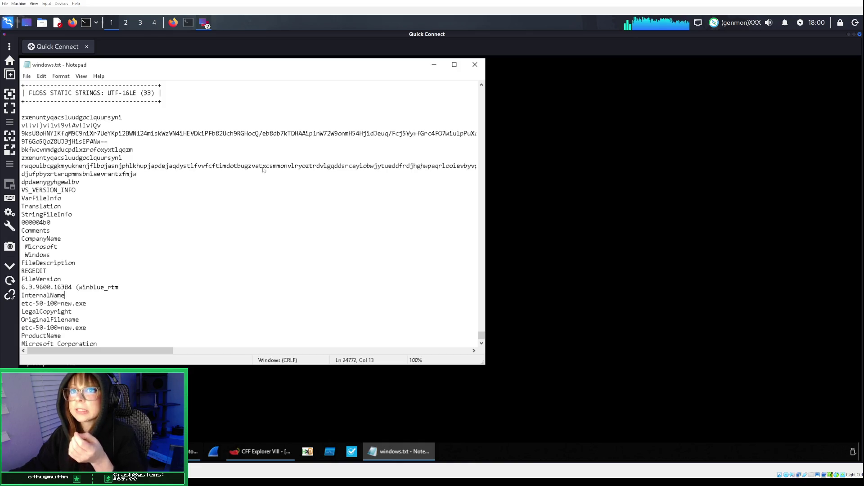
click(482, 85)
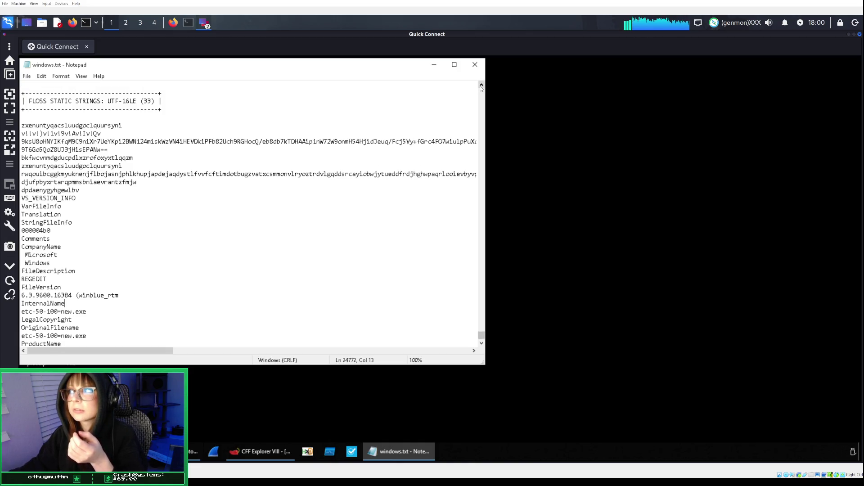
click(481, 85)
click(481, 85)
click(481, 85)
drag(481, 85, 481, 85)
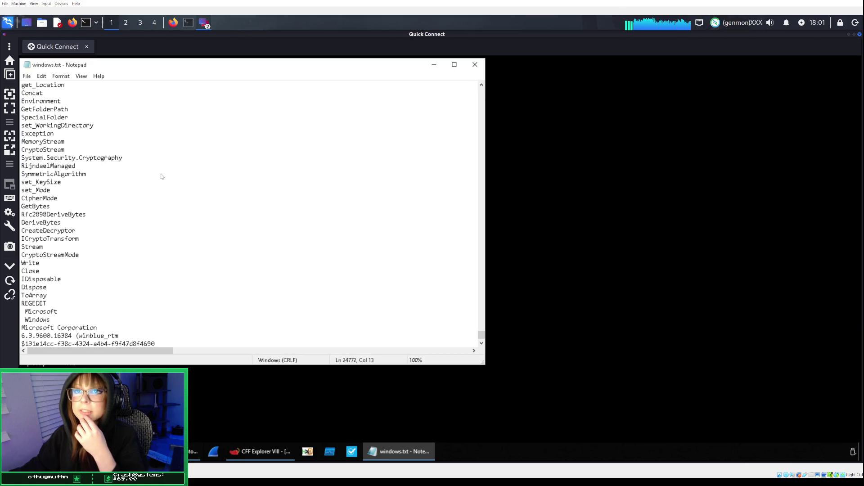
click(171, 26)
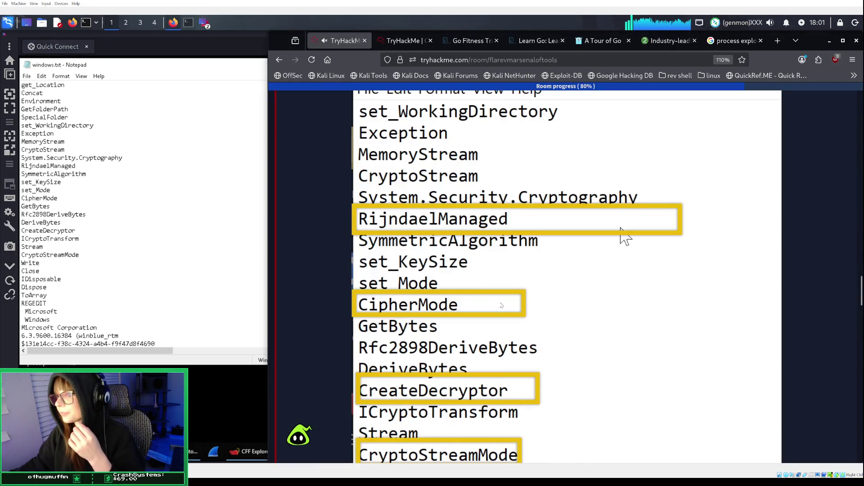
Step: Scroll the room page down to the 'Analyze with Process Explorer and Process Monitor' heading
scroll(503, 291, down, 10)
scroll(502, 288, down, 5)
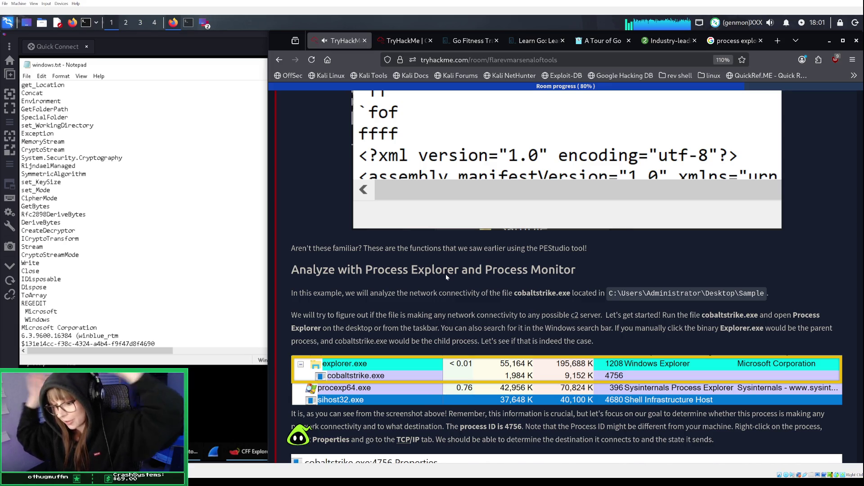
Step: Scroll to the cobaltstrike.exe:4756 Properties screenshot showing its TCP/IP tab
scroll(445, 274, down, 1)
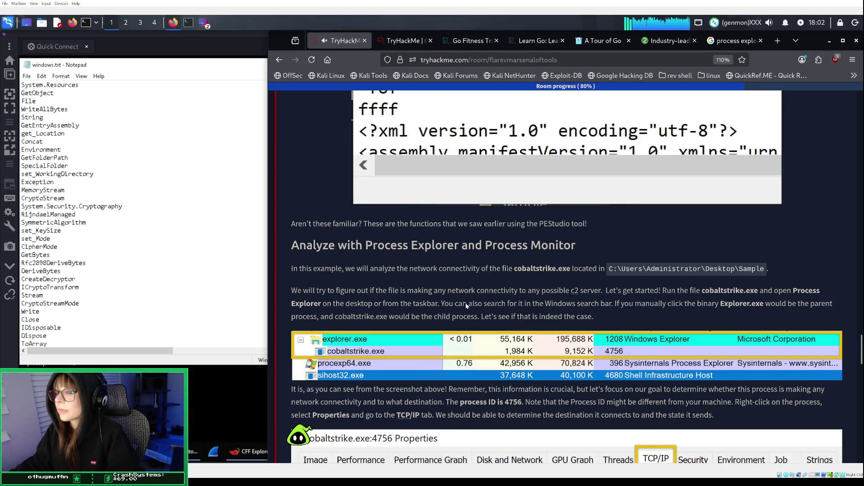
scroll(466, 305, down, 1)
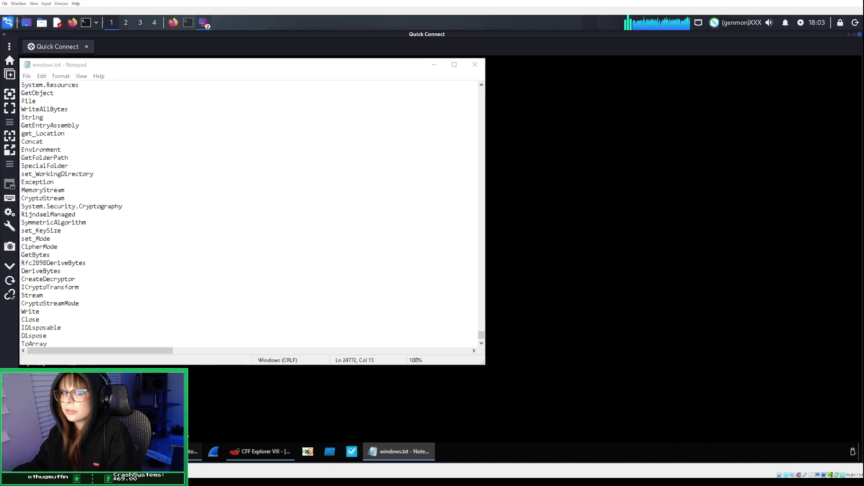
Step: After checking the guide, run cobaltstrike.exe by its bare name in PowerShell
key(alt+Tab)
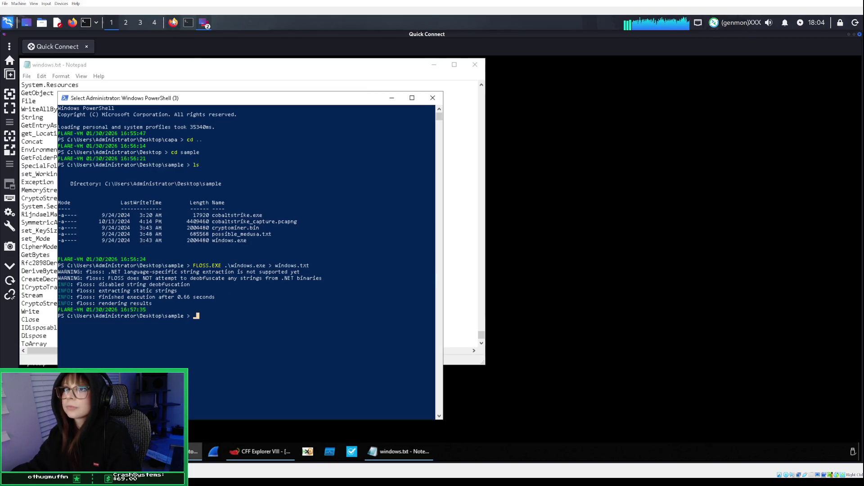
click(174, 22)
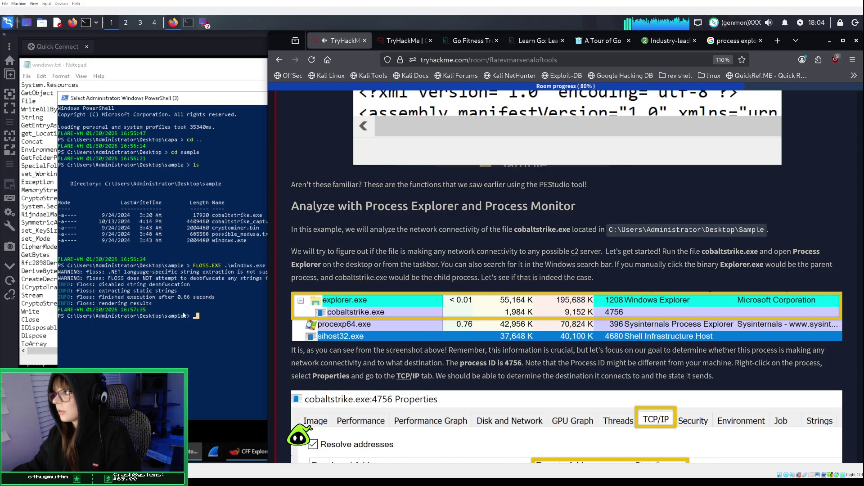
click(197, 347)
text(cobal)
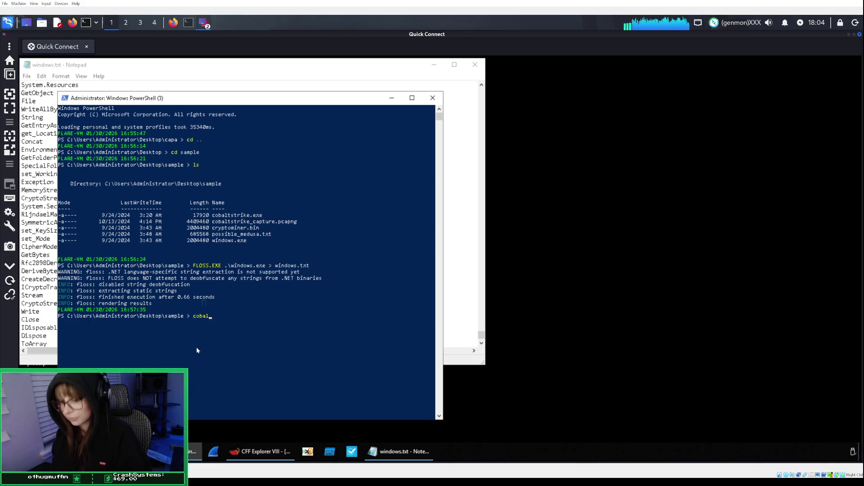
text(tstrike.exe)
key(Return)
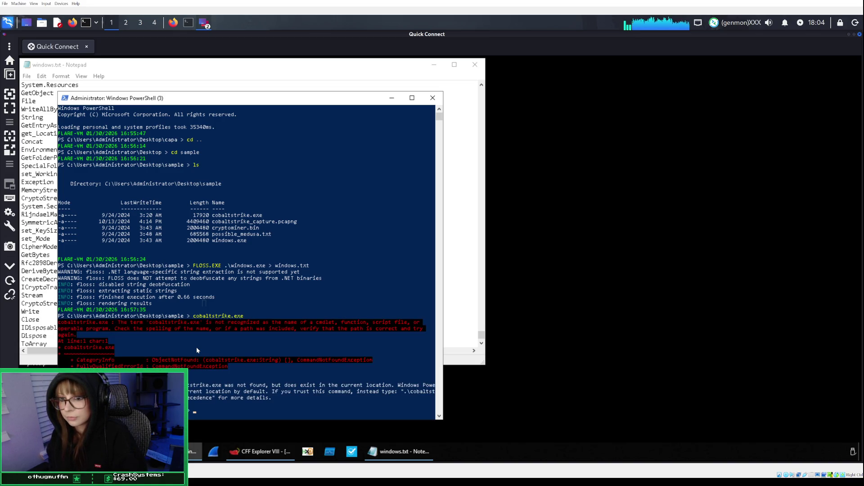
Step: Rerun the sample as .\cobaltstrike.exe from the current folder
text(.\)
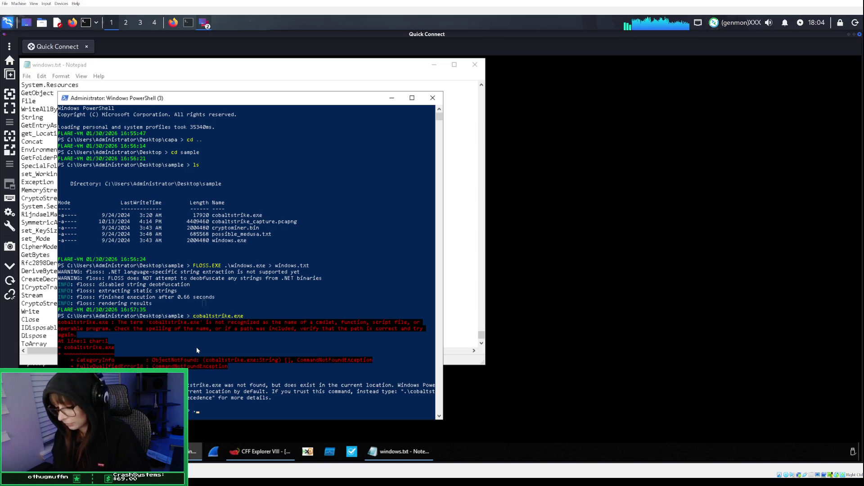
text(cobaly)
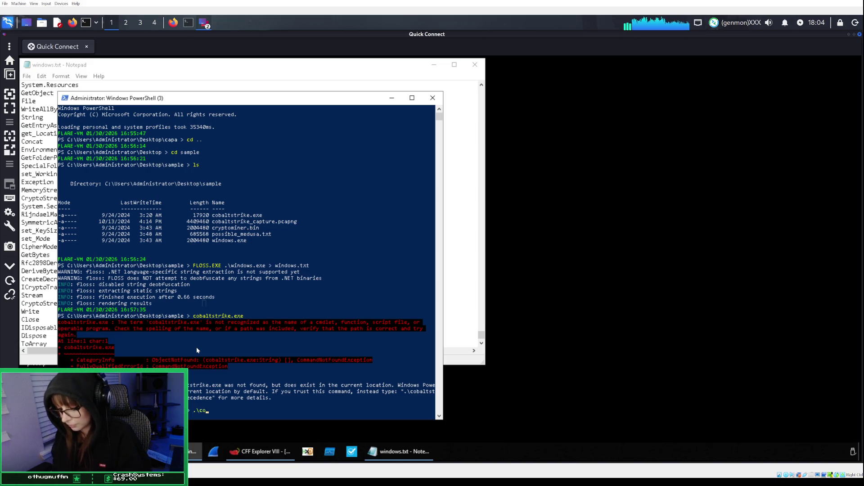
key(BackSpace)
text(tstrike.ex)
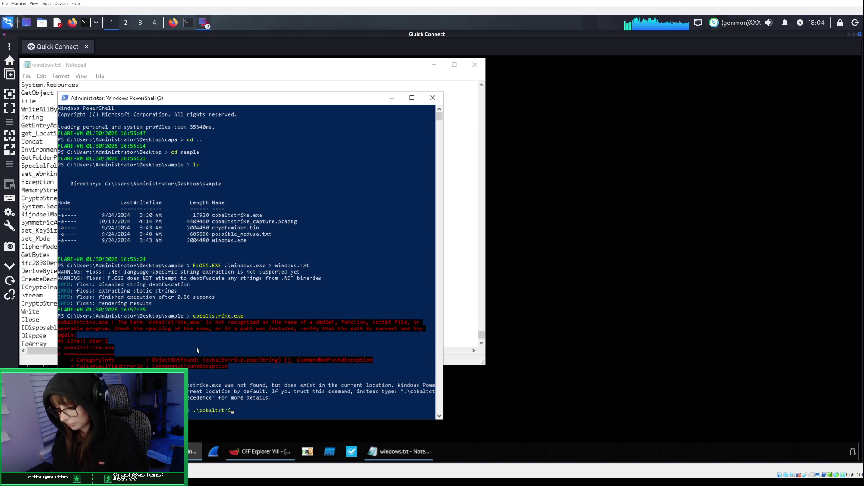
text(e)
key(Return)
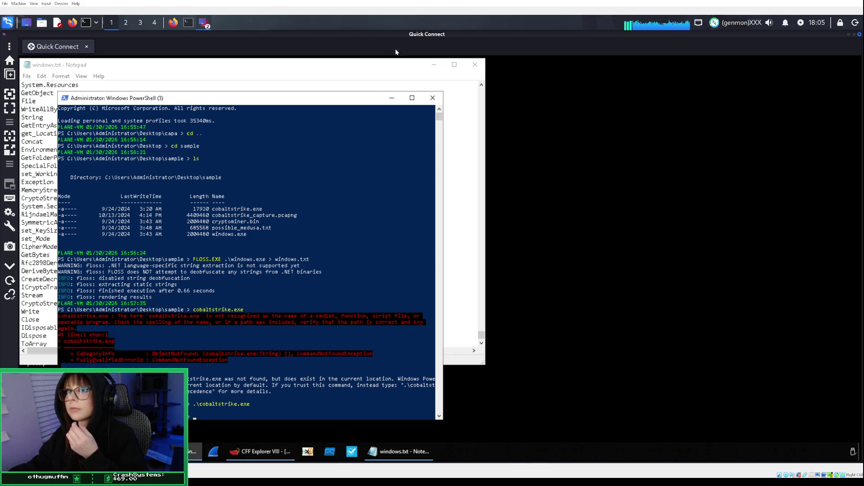
Step: Close the windows.txt Notepad window and minimize the PowerShell console
click(473, 66)
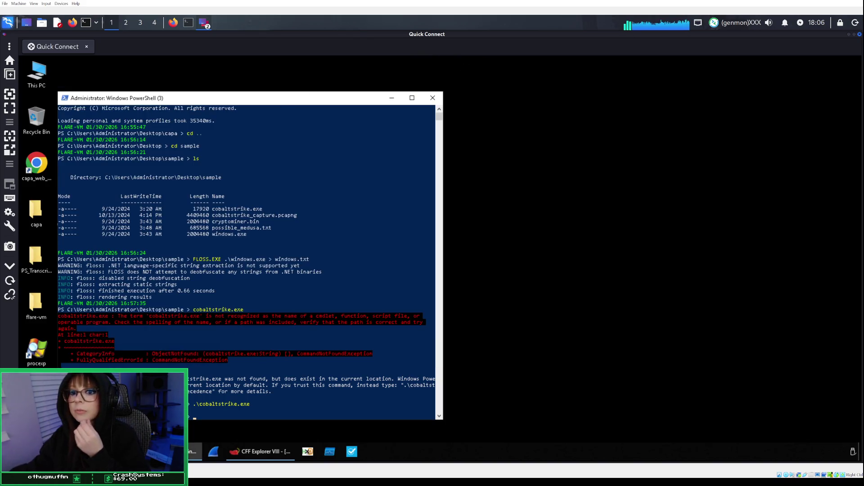
click(173, 22)
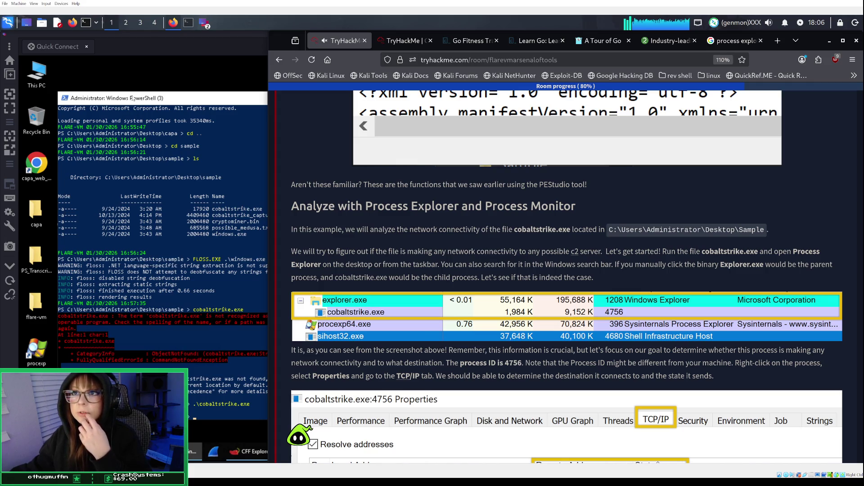
click(132, 98)
click(393, 101)
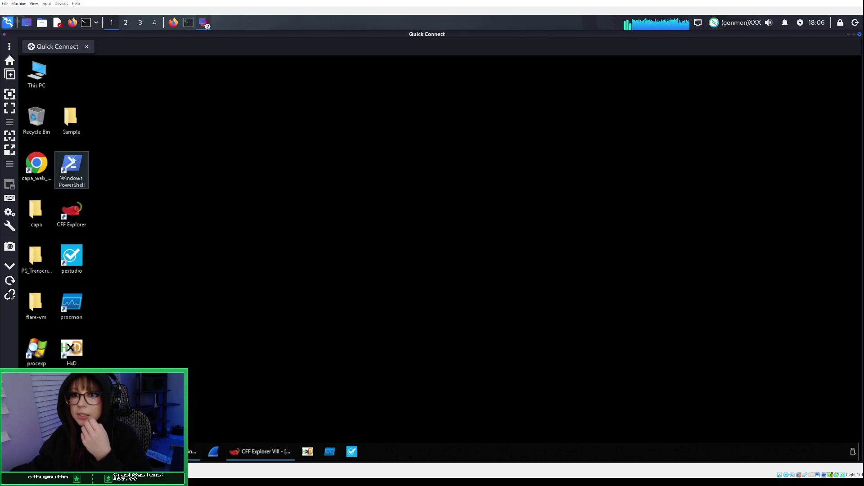
Step: Launch Process Explorer, restore it to a smaller window at the upper left, and switch to TryHackMe
double_click(42, 361)
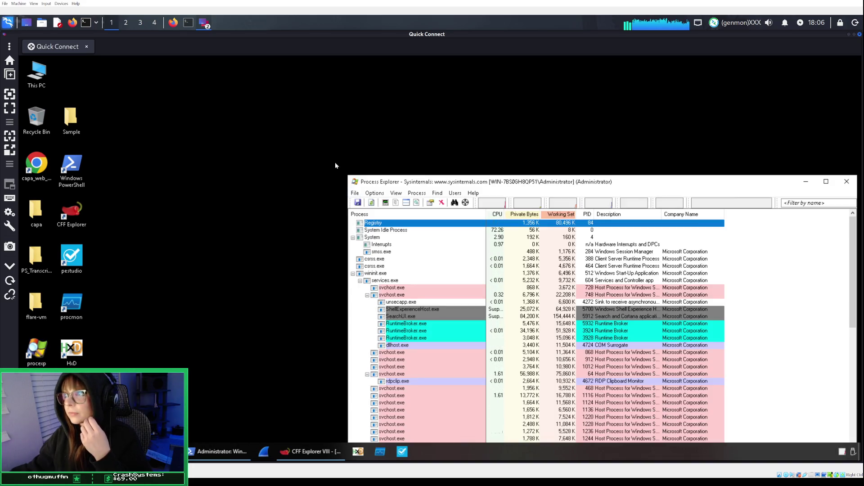
mouse_move(416, 182)
mouse_down()
mouse_move(226, 126)
mouse_move(164, 55)
mouse_move(87, 31)
mouse_up()
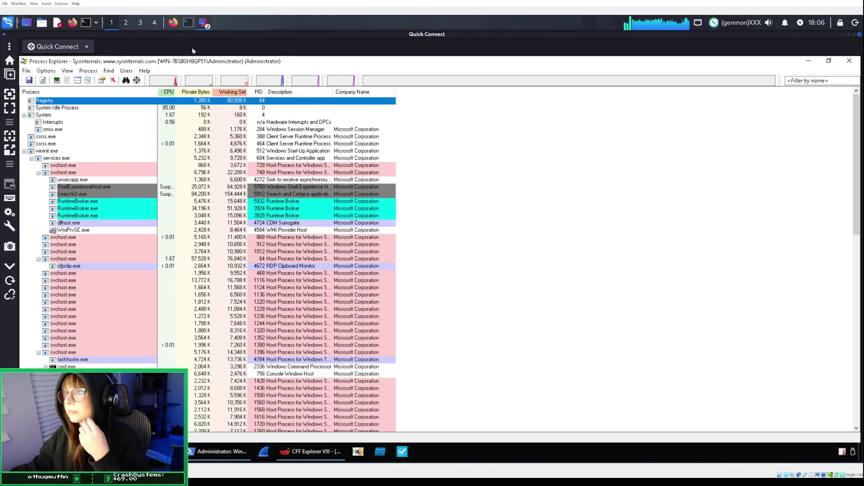
click(828, 63)
mouse_move(468, 181)
mouse_down()
mouse_move(465, 156)
mouse_move(236, 93)
mouse_move(216, 72)
mouse_move(296, 79)
mouse_move(359, 71)
mouse_move(321, 71)
mouse_up()
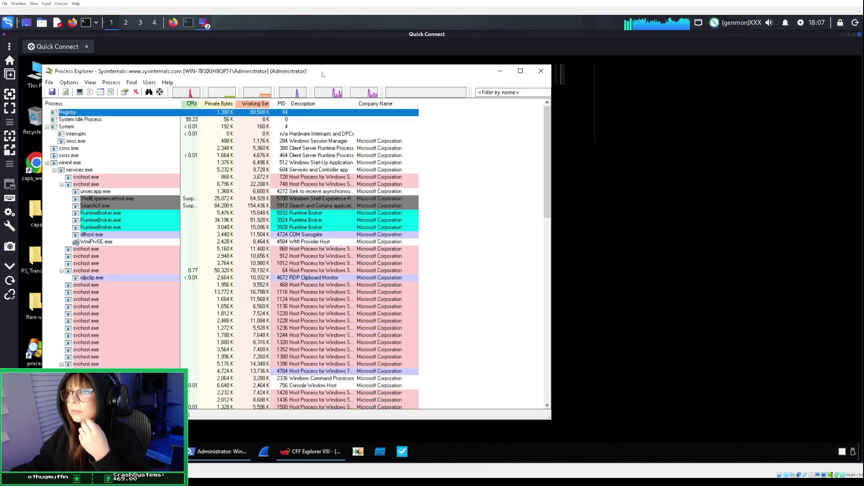
key(alt+Tab)
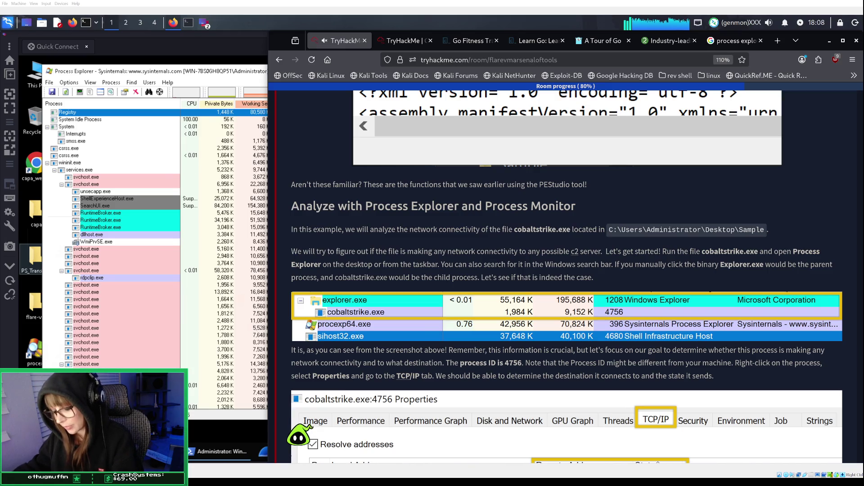
mouse_move(183, 358)
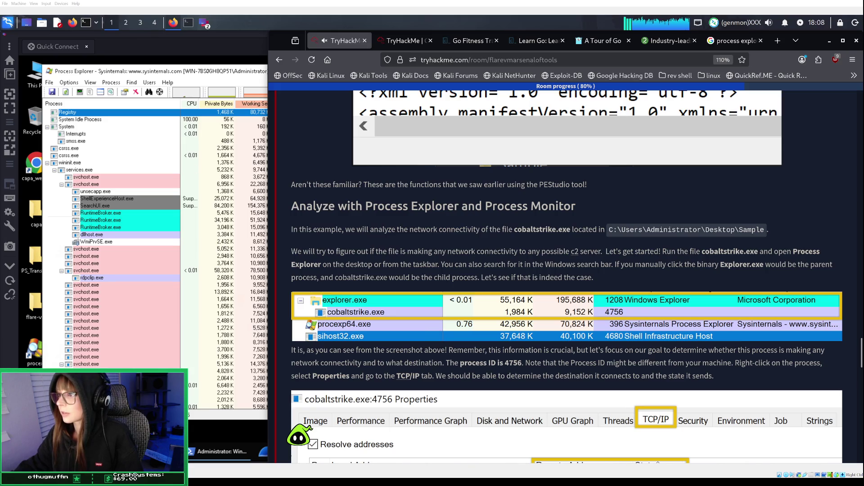
scroll(566, 277, down, 5)
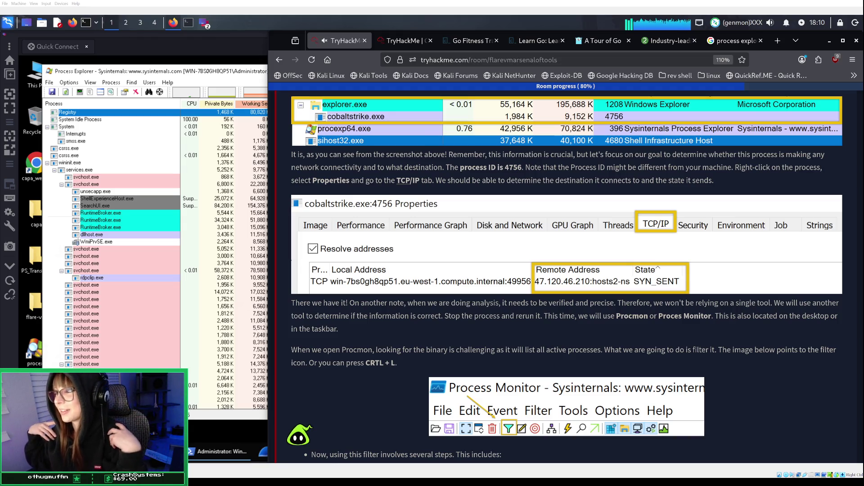
Step: Scroll the guide to the cobaltstrike.exe TCP/IP Properties screenshot and the Procmon filter steps
scroll(567, 280, up, 1)
scroll(566, 280, up, 1)
scroll(567, 279, down, 4)
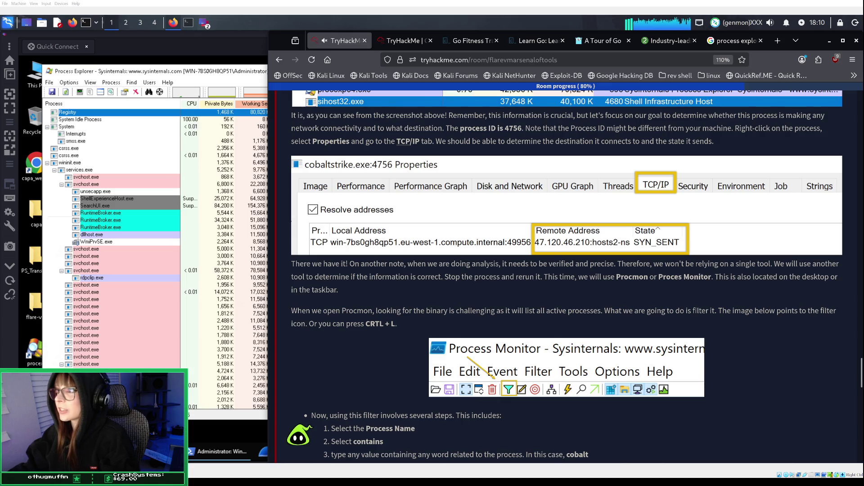
click(210, 227)
Step: Scroll Process Explorer's list down to the explorer.exe process tree
click(210, 226)
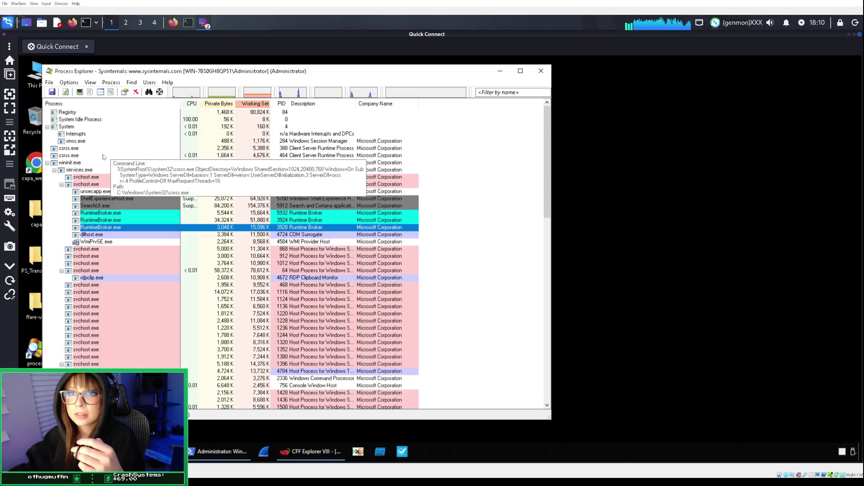
scroll(103, 156, down, 1)
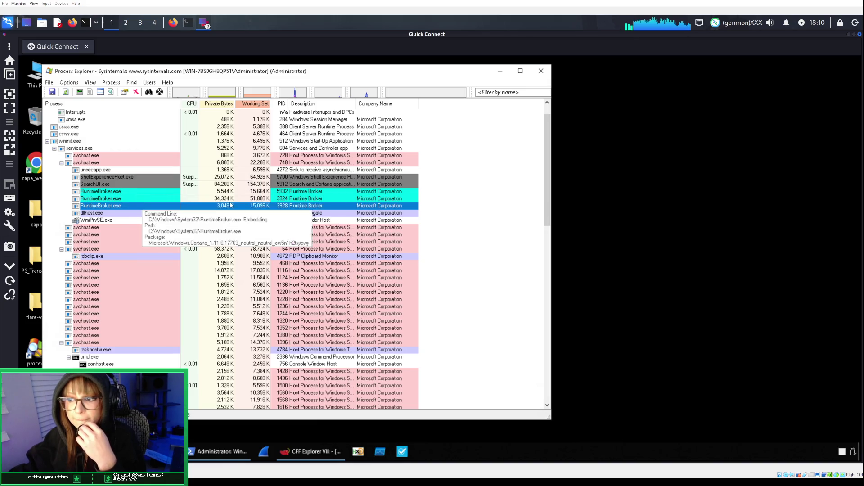
drag(548, 161, 539, 325)
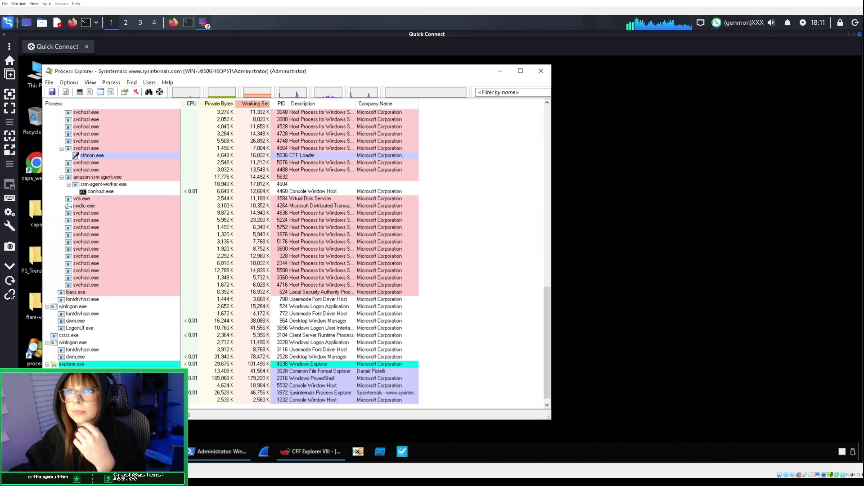
click(172, 24)
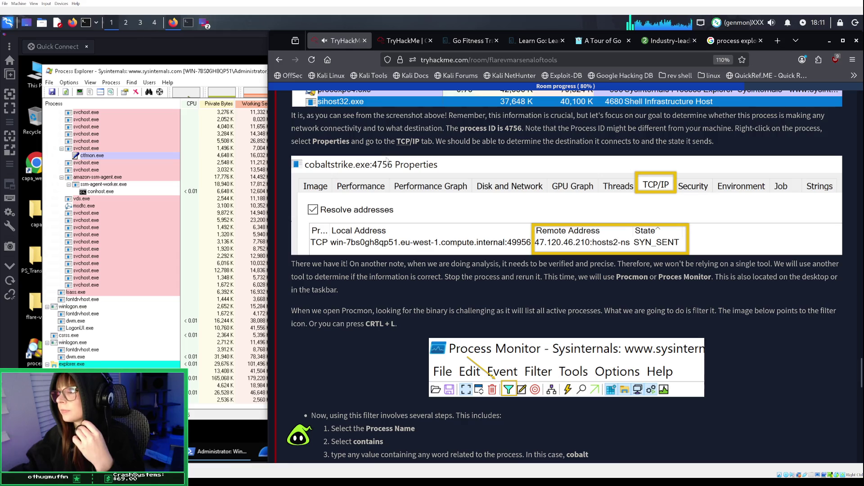
Step: Scroll the guide back to the screenshot of cobaltstrike.exe connecting to 47.120.46.210 in SYN_SENT
scroll(391, 160, up, 3)
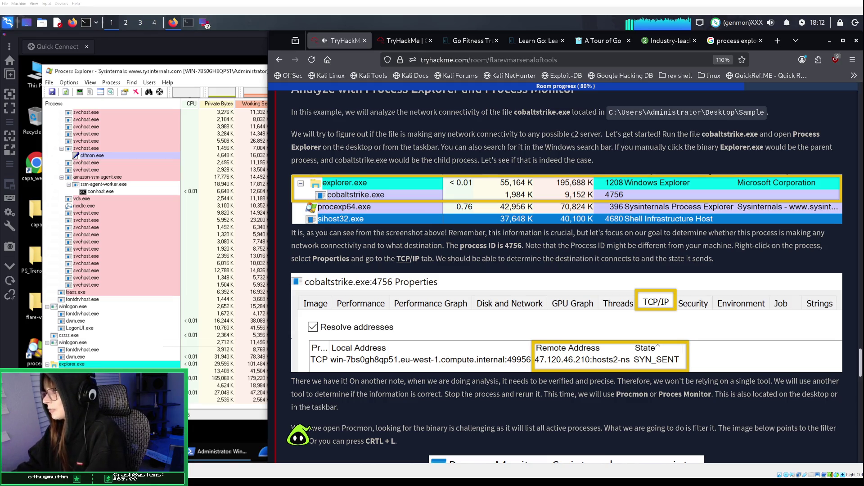
click(861, 92)
click(861, 91)
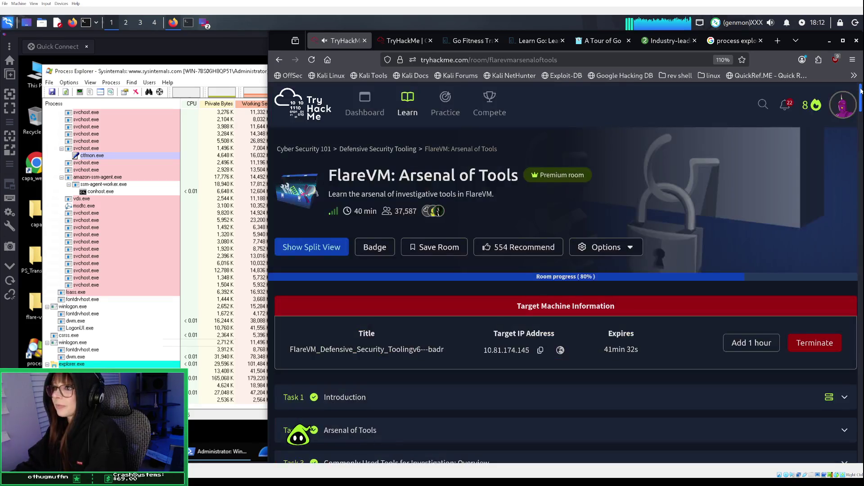
scroll(621, 252, down, 20)
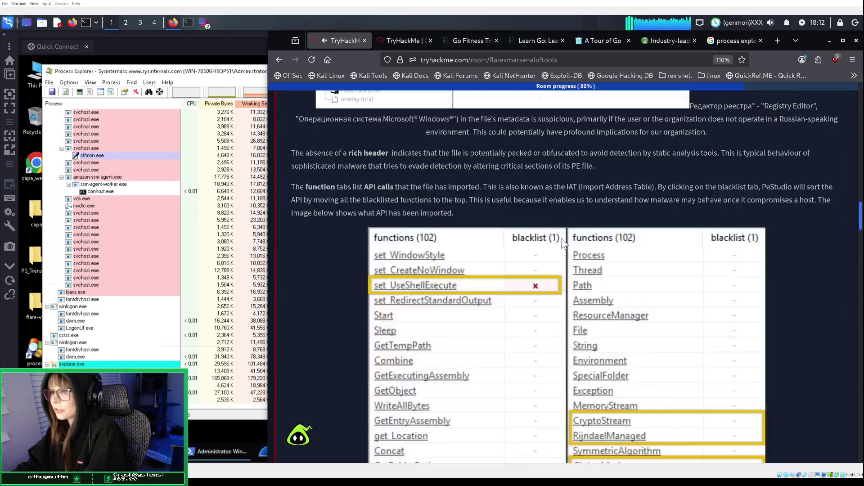
scroll(621, 253, down, 20)
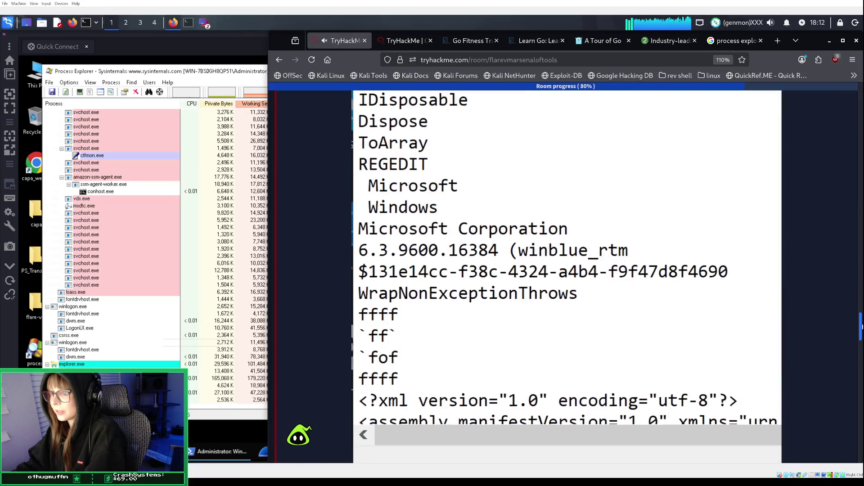
drag(861, 338, 861, 356)
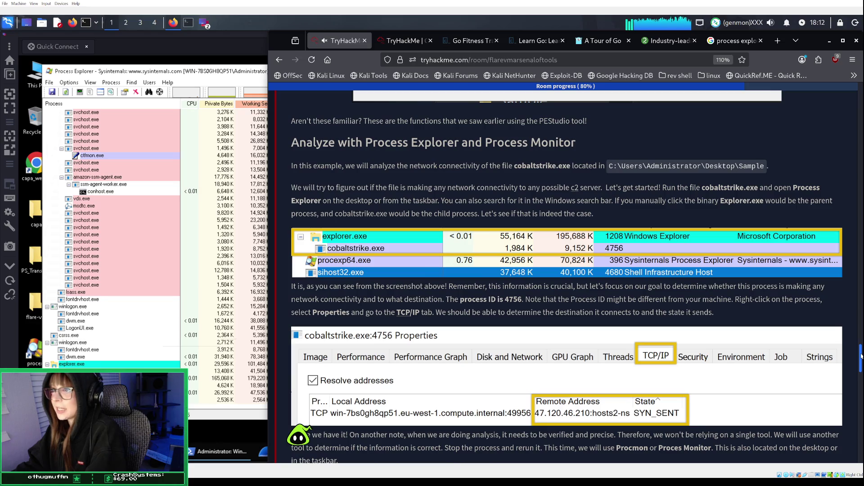
drag(862, 356, 861, 358)
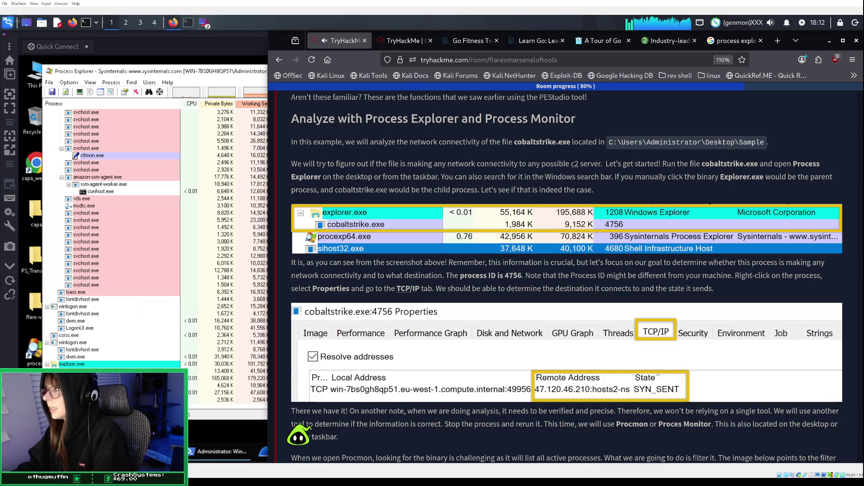
Step: Open File Explorer on the VM and navigate to the Administrator Desktop's Sample folder
key(alt+Tab)
key(super+e)
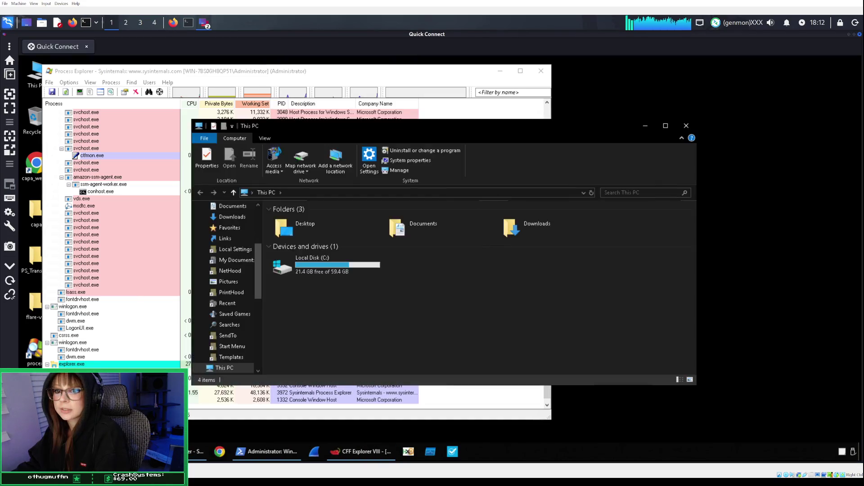
click(327, 234)
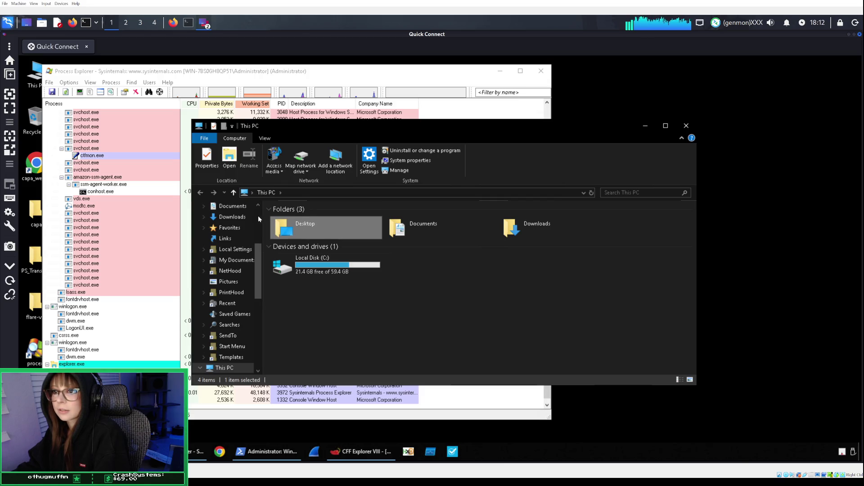
scroll(258, 218, up, 3)
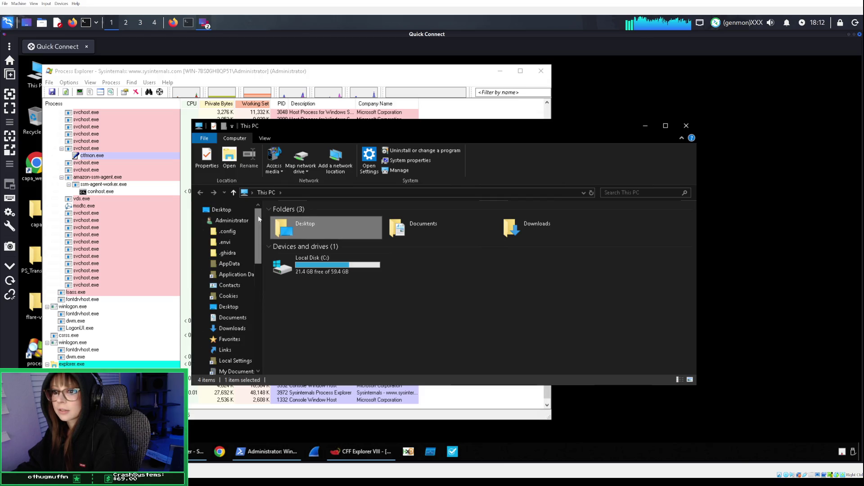
click(232, 221)
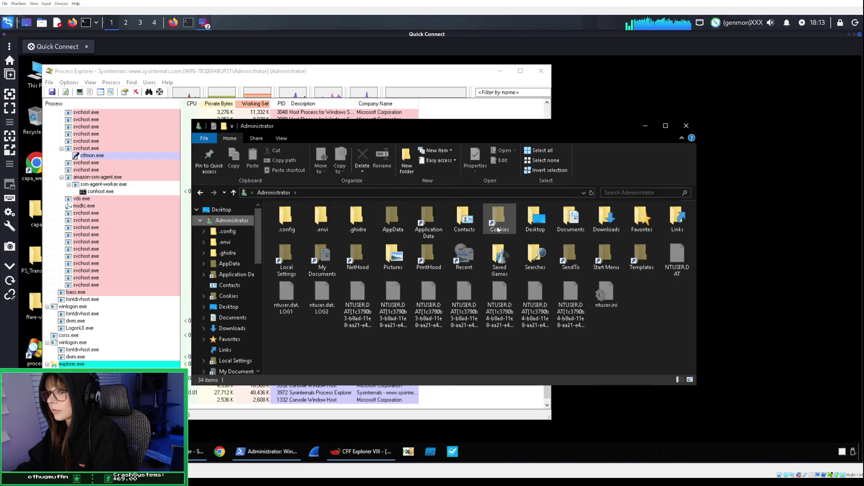
double_click(534, 220)
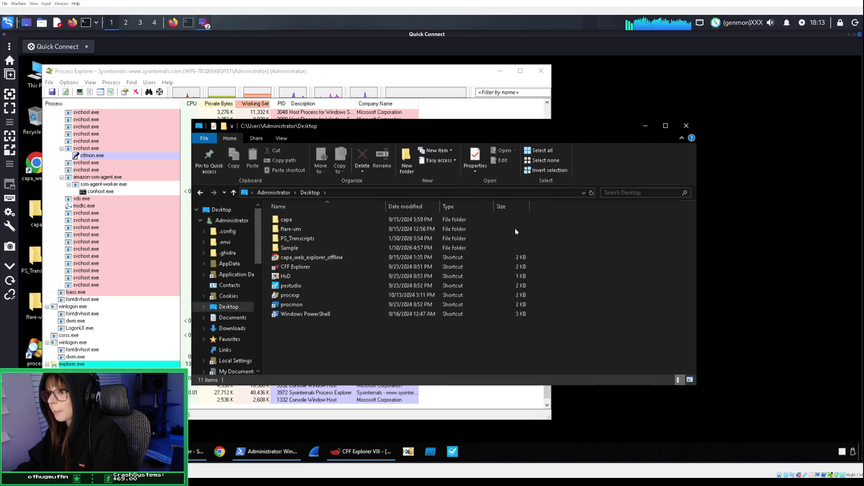
double_click(303, 249)
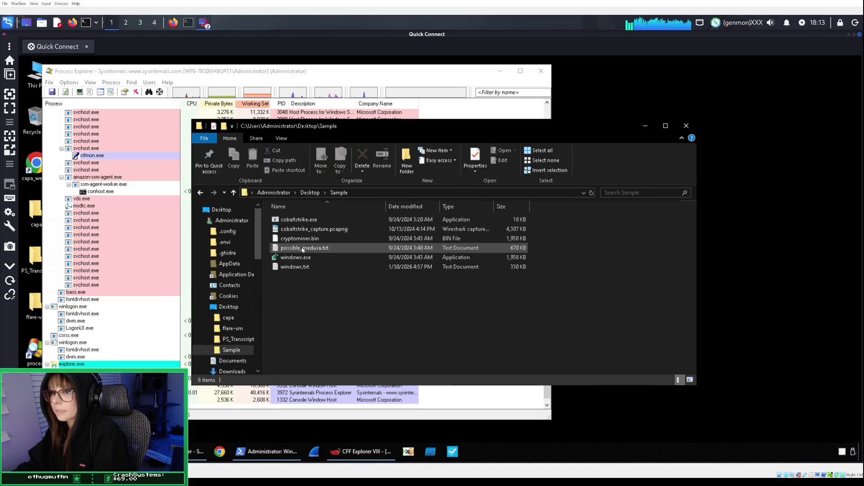
Step: Run cobaltstrike.exe from the Sample folder and minimize the Explorer window
click(315, 239)
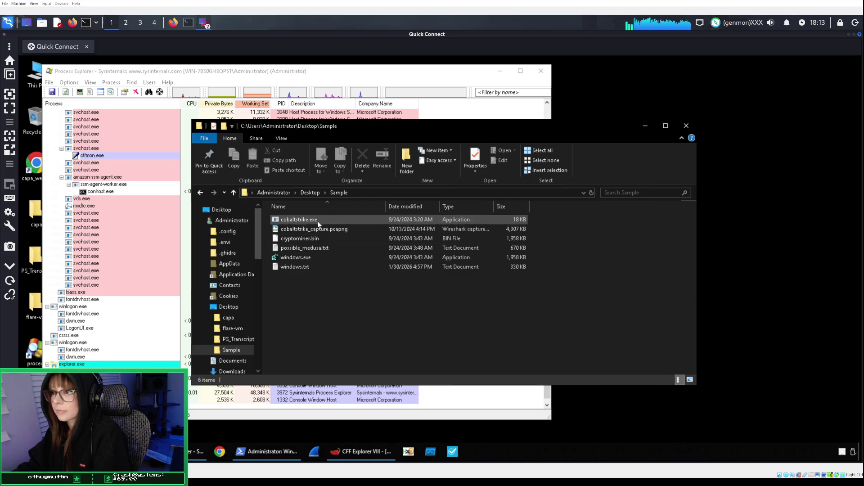
double_click(318, 222)
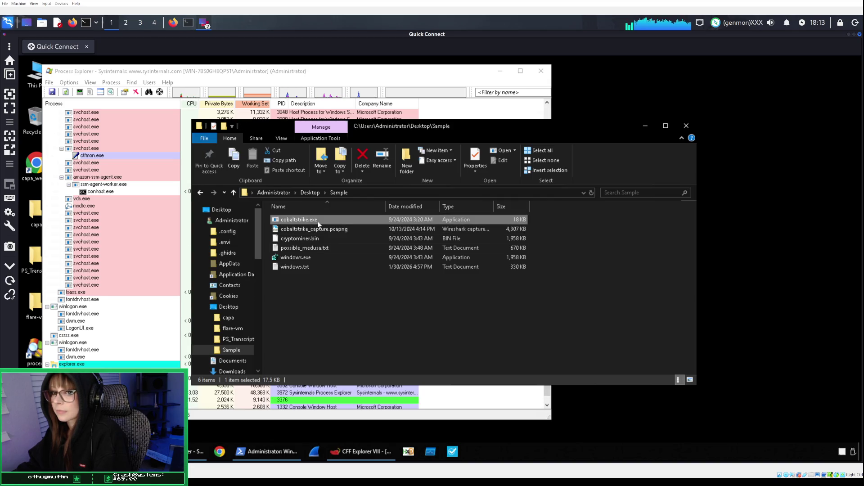
click(645, 126)
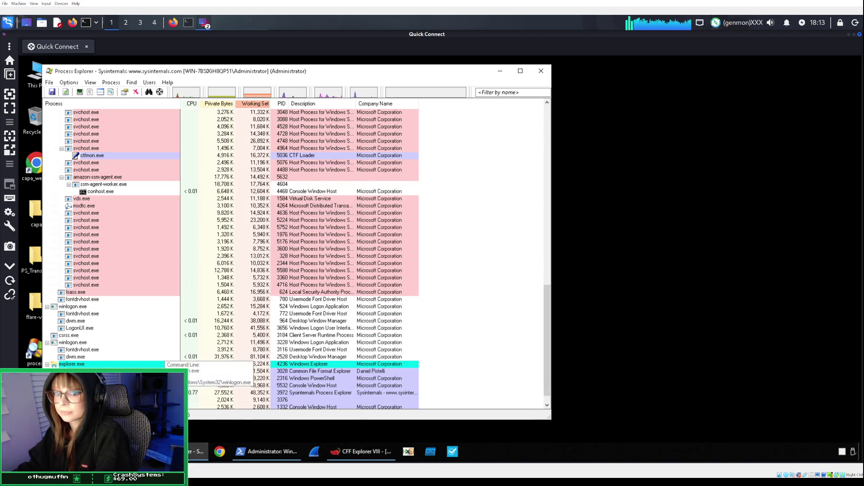
Step: Select the new process PID 3376 and consult the TryHackMe network-connectivity walkthrough
click(90, 400)
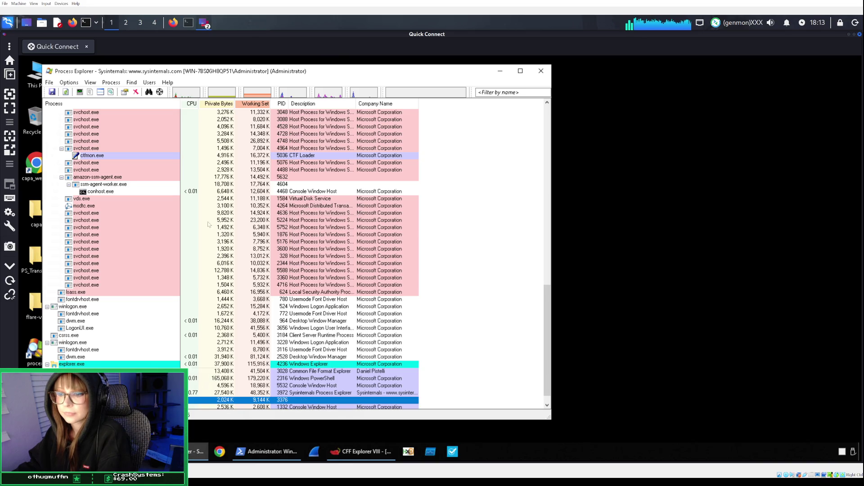
click(173, 23)
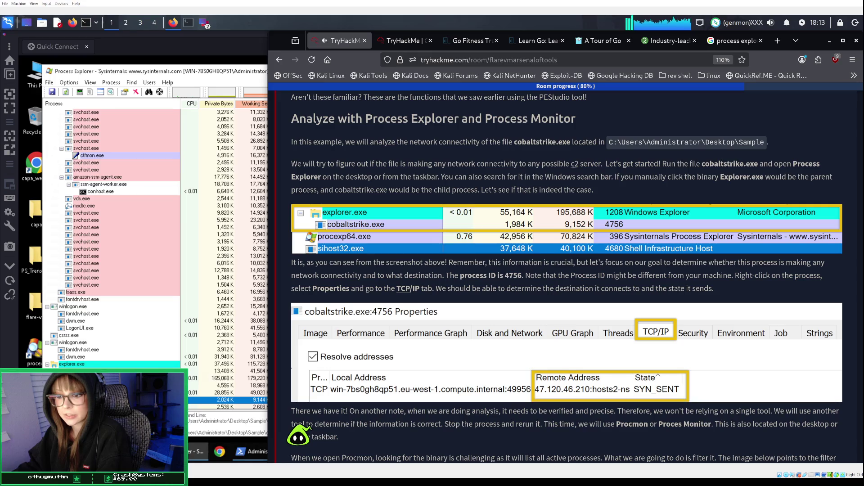
key(alt+Tab)
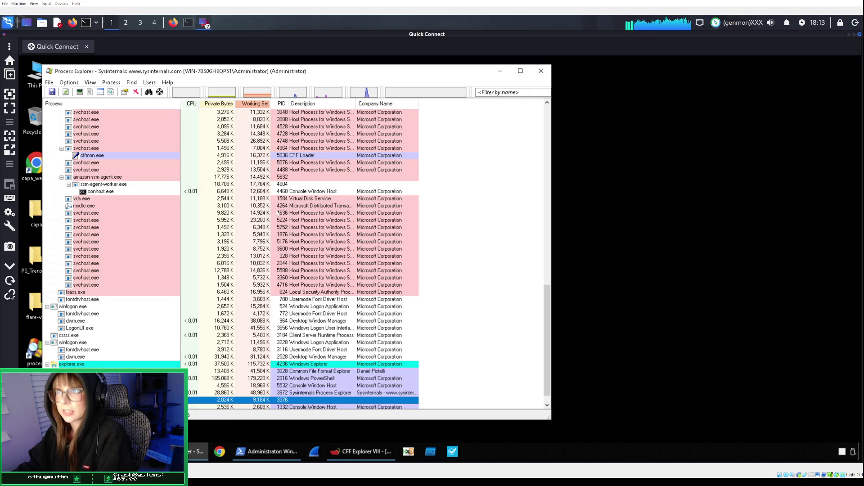
click(172, 22)
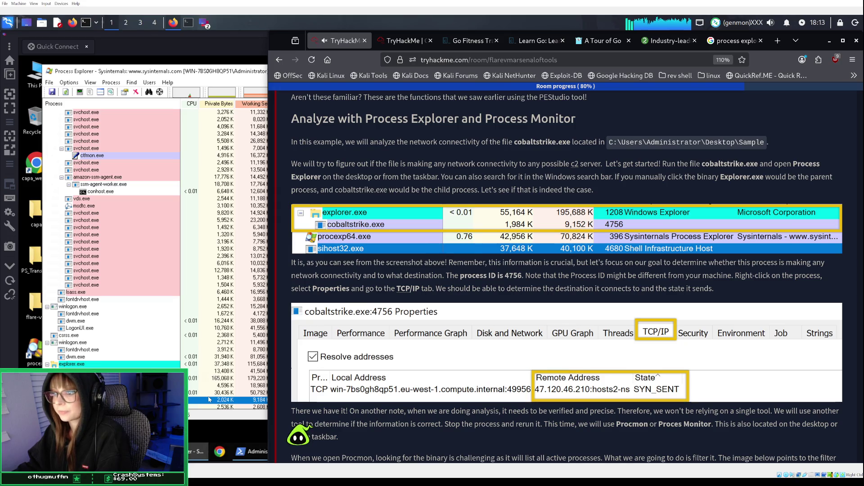
mouse_move(135, 402)
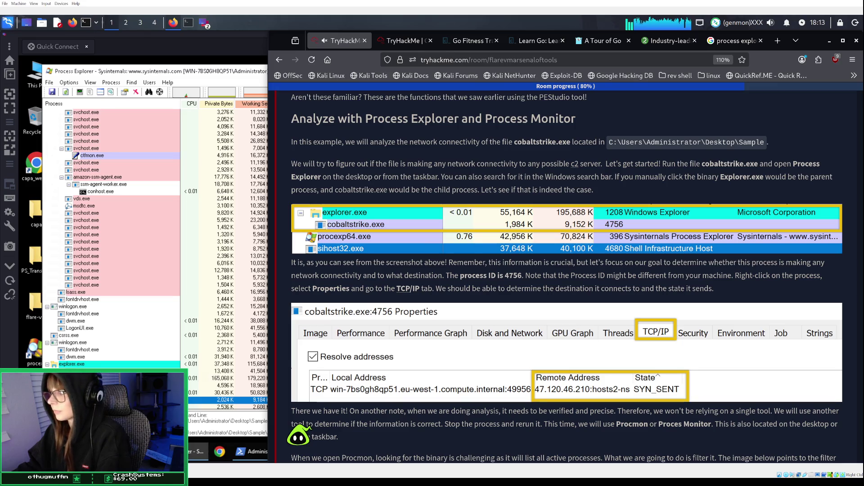
key(alt+Tab)
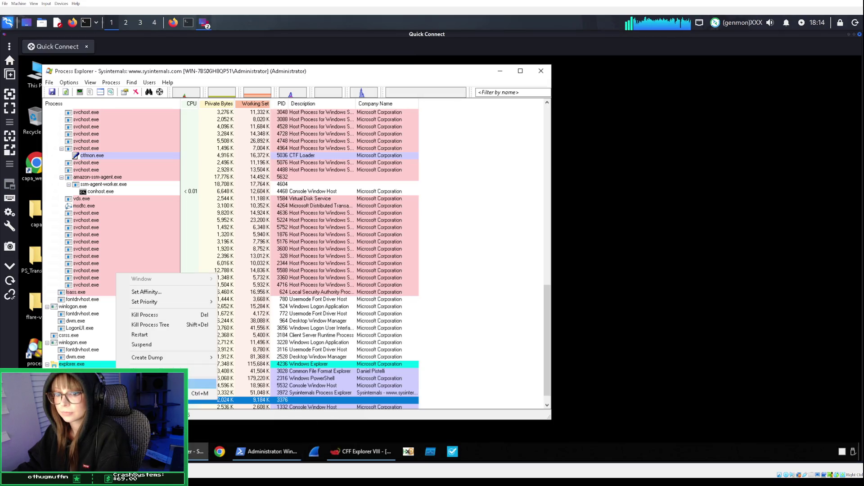
Step: Show cobaltstrike.exe's TCP/IP connections, a SYN_SENT link to 47.120.46.210, beside the tutorial
click(171, 384)
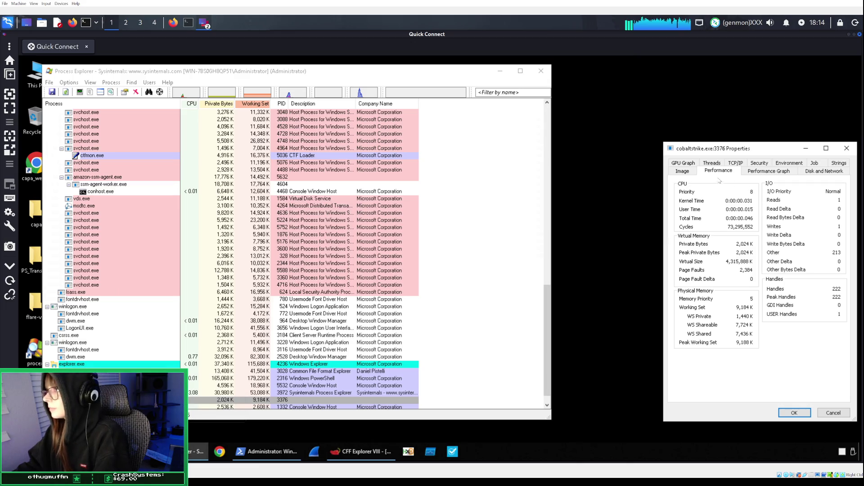
click(735, 163)
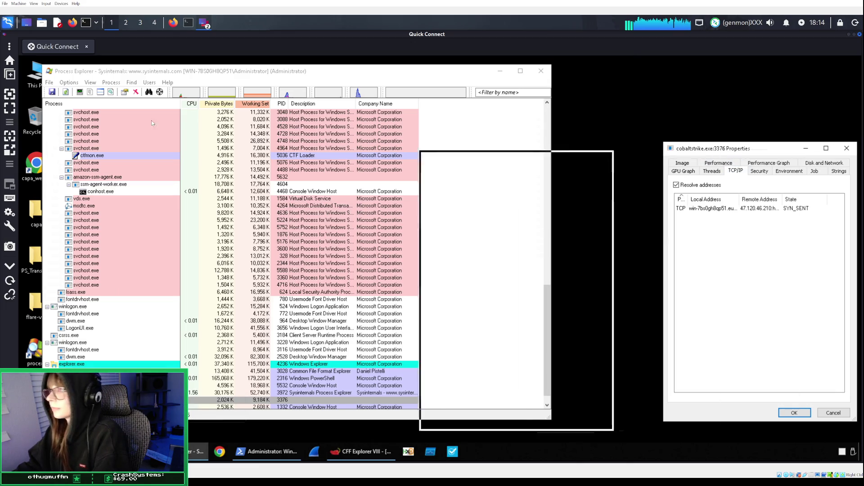
mouse_move(731, 150)
mouse_down()
mouse_move(87, 100)
mouse_move(138, 97)
mouse_up()
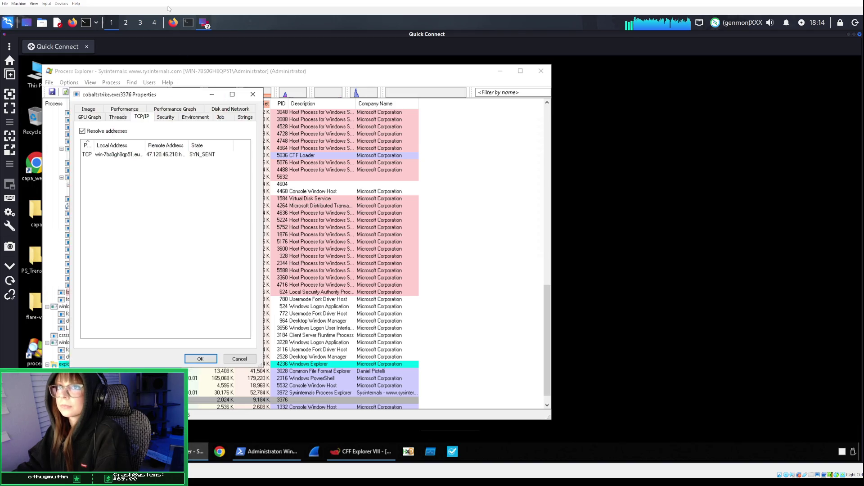
click(173, 23)
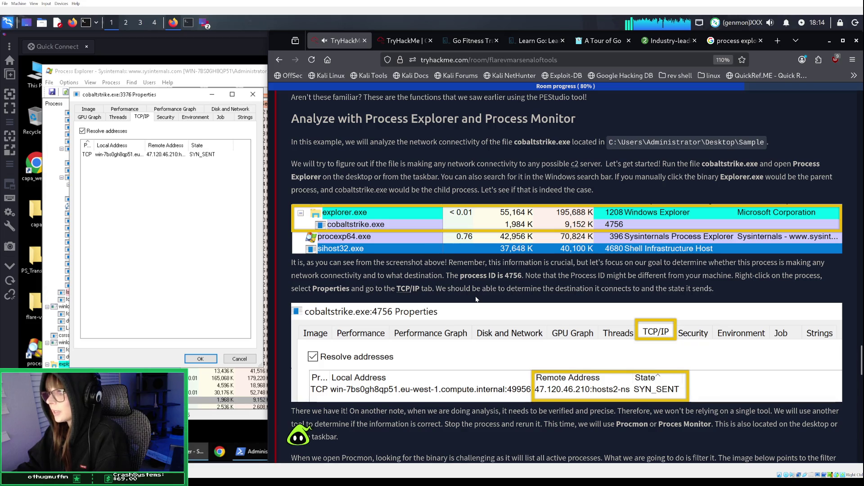
Step: Read through the Procmon filtering steps and cobaltstrike.exe questions, then return to Process Explorer
scroll(476, 300, down, 1)
scroll(476, 300, down, 1)
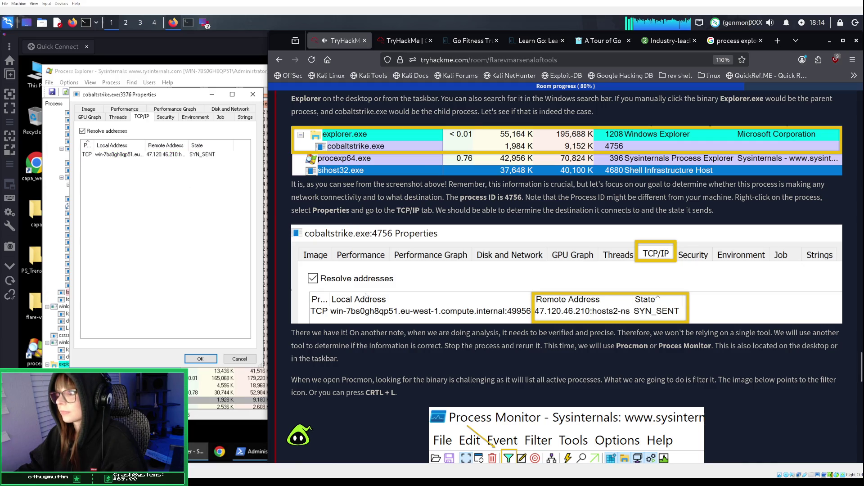
scroll(391, 291, down, 3)
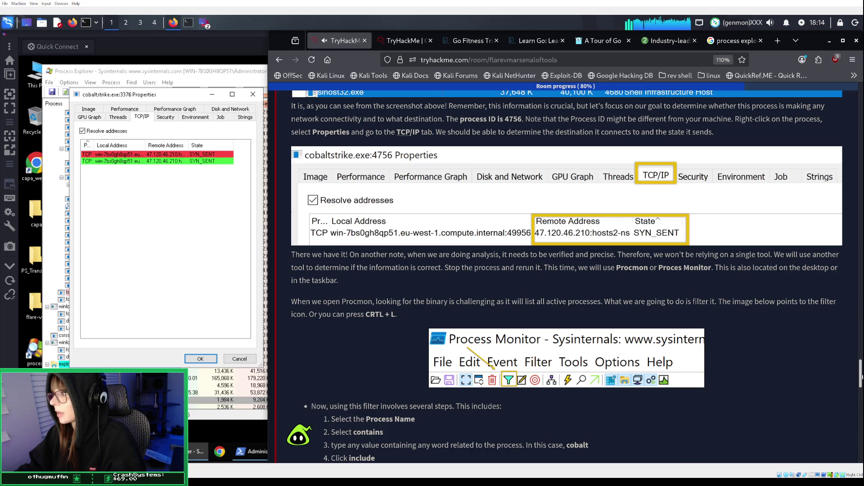
drag(861, 377, 862, 436)
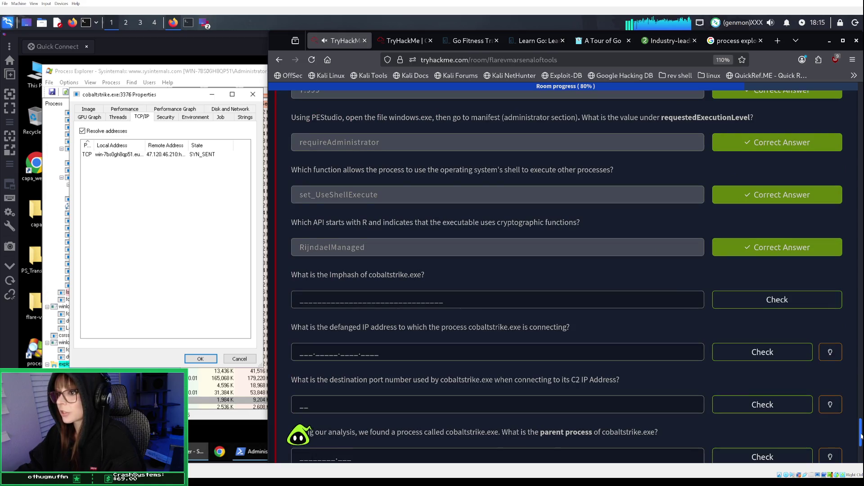
scroll(861, 430, up, 1)
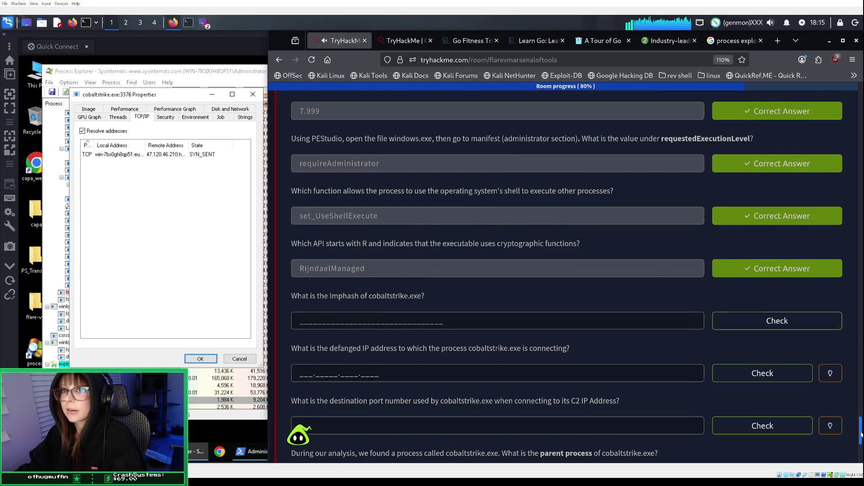
scroll(861, 420, up, 10)
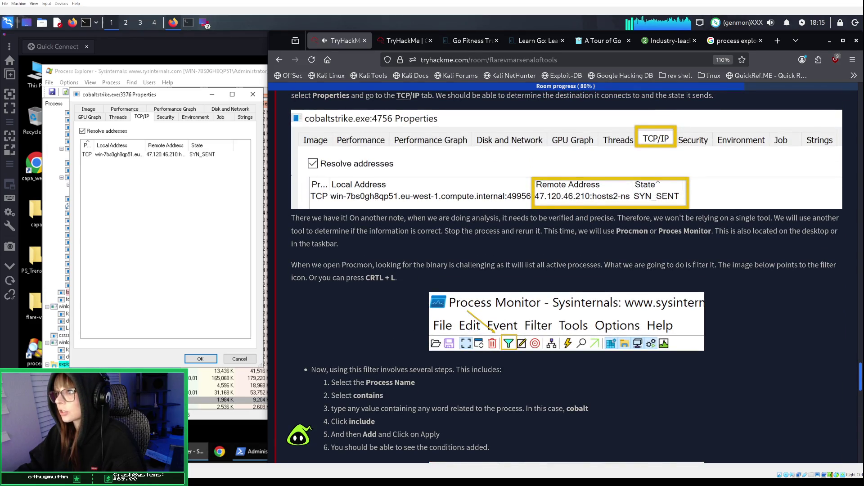
scroll(861, 383, down, 5)
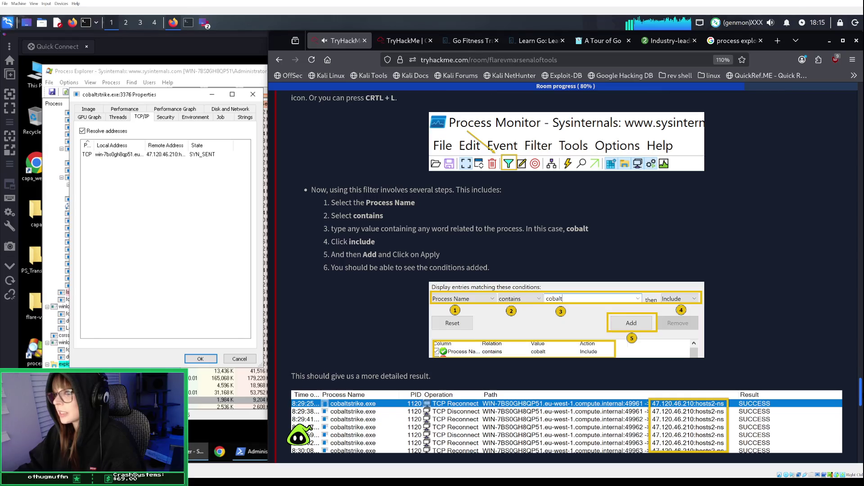
scroll(566, 277, up, 3)
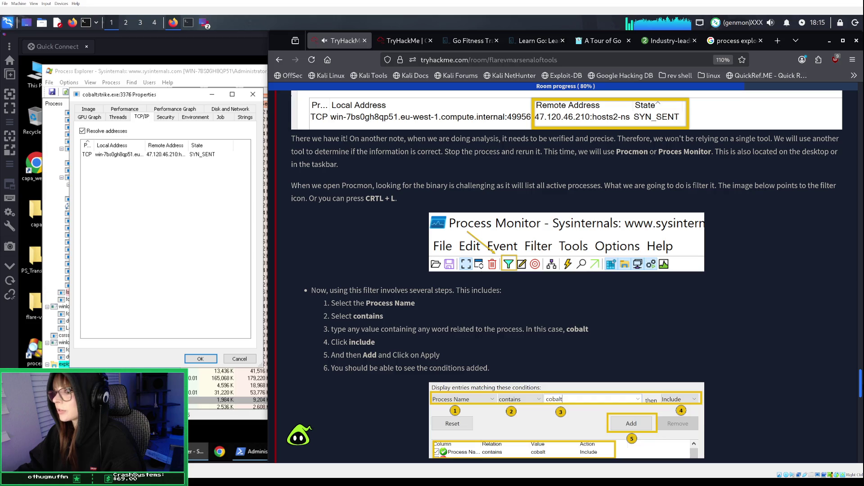
scroll(861, 392, down, 5)
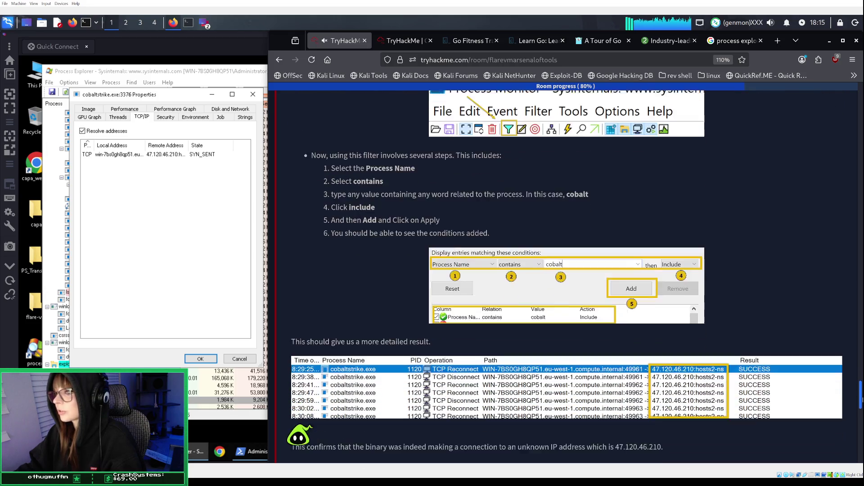
scroll(861, 403, down, 2)
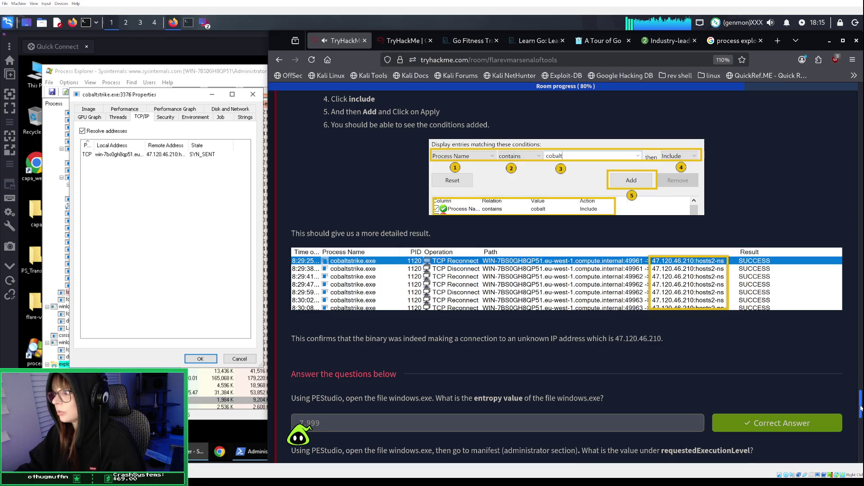
scroll(858, 435, down, 15)
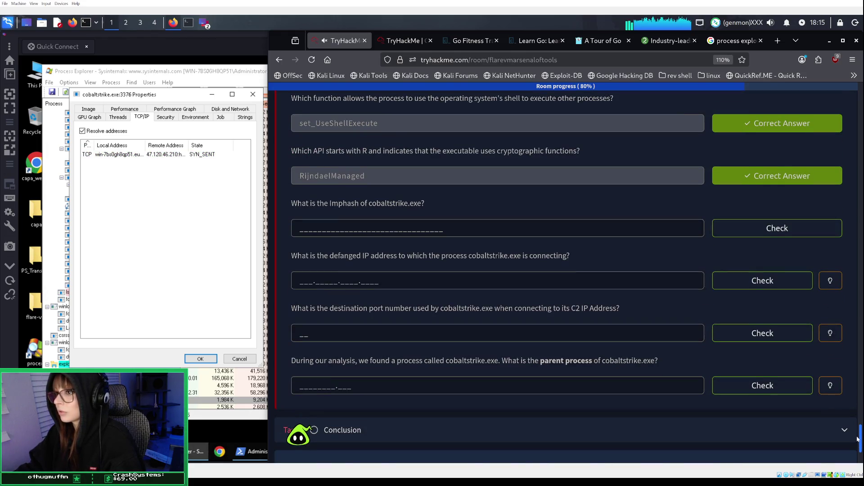
drag(858, 442, 858, 430)
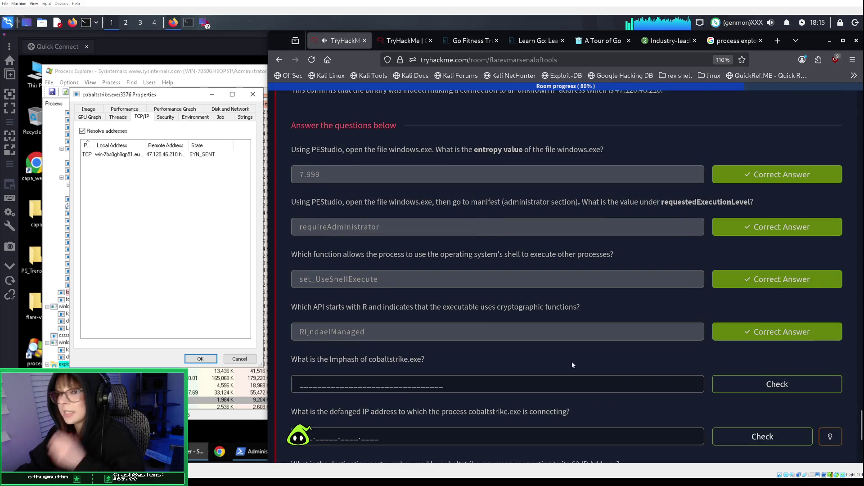
click(198, 248)
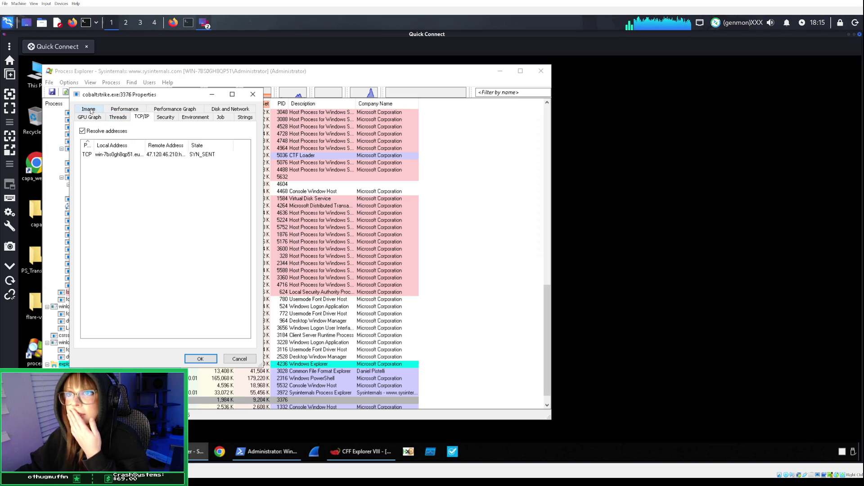
Step: Review cobaltstrike.exe's Security group list, then return to its TCP/IP connection beside the questions
click(169, 119)
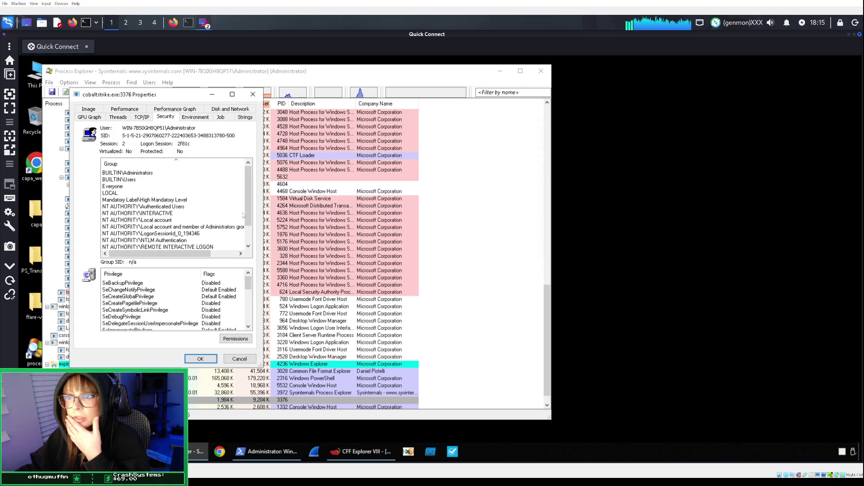
mouse_move(249, 224)
mouse_down()
mouse_move(253, 243)
mouse_move(262, 182)
mouse_up()
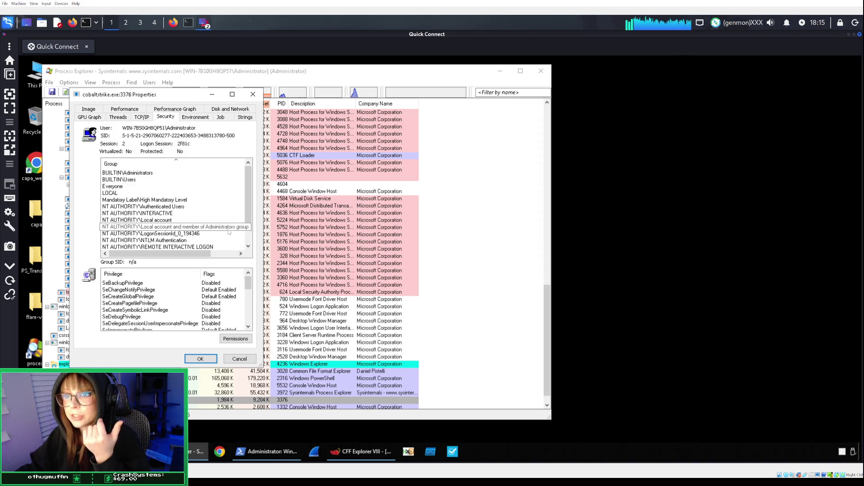
scroll(244, 224, down, 1)
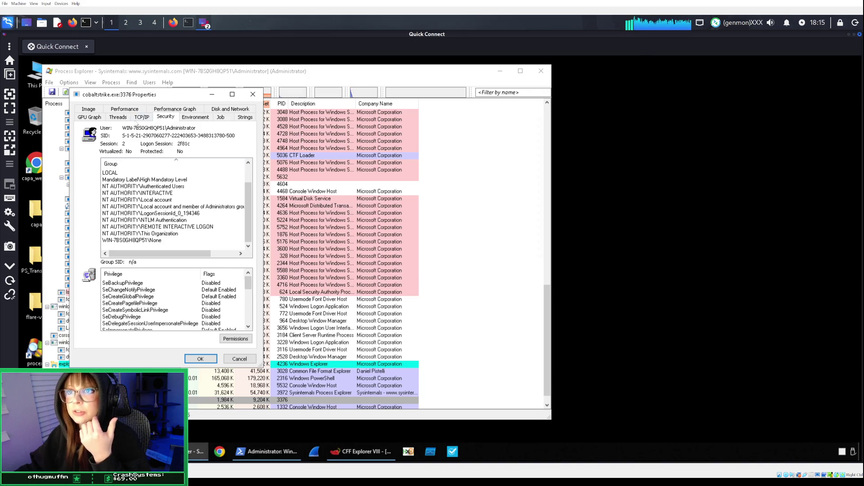
click(138, 118)
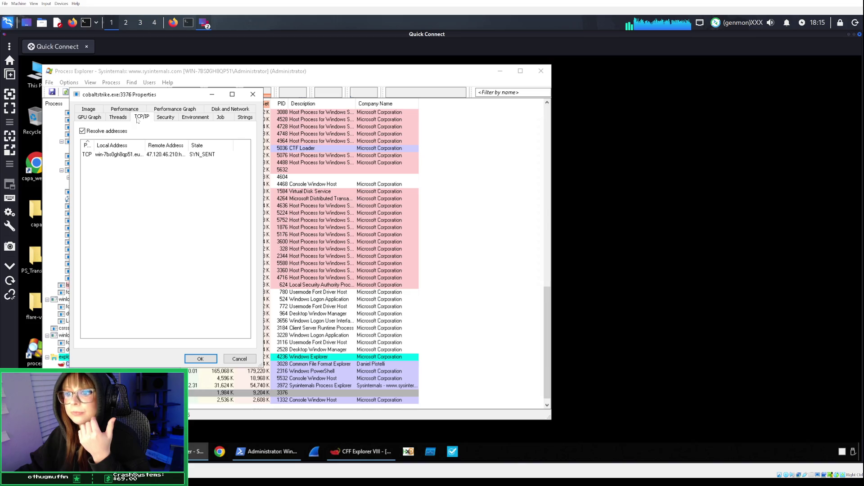
click(173, 23)
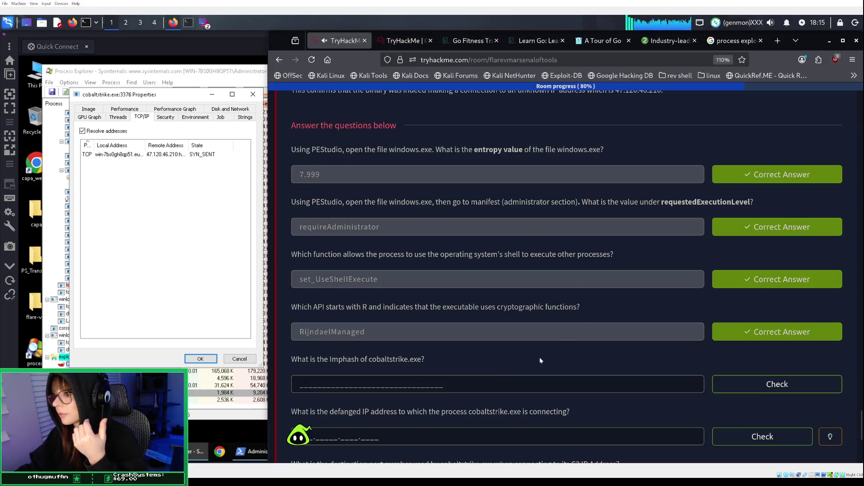
scroll(533, 348, down, 3)
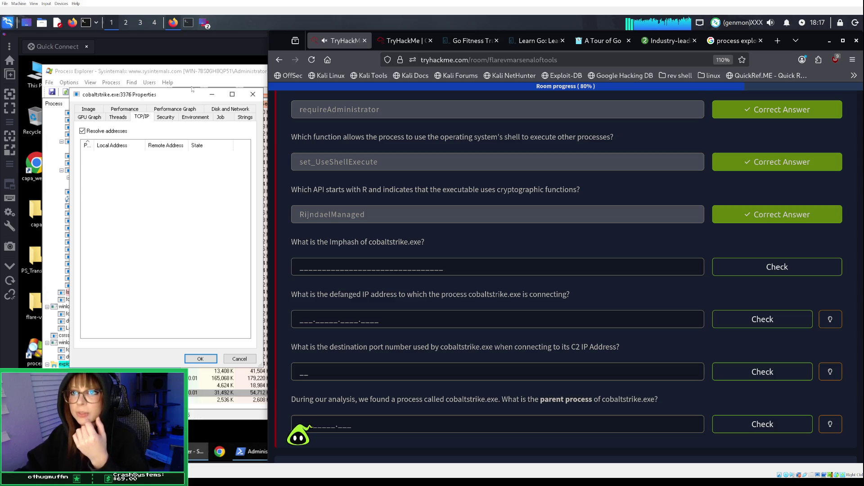
key(alt+Tab)
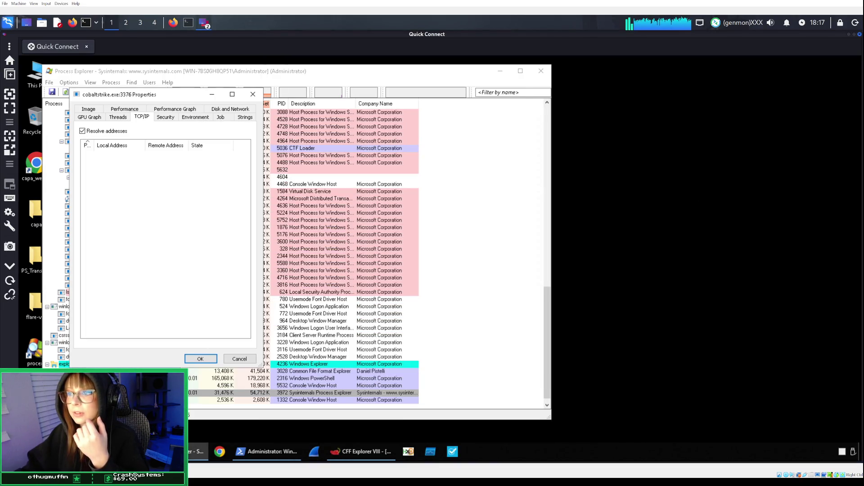
Step: Minimize the Sample folder window and close the old process's stale Properties dialog
key(alt+Tab)
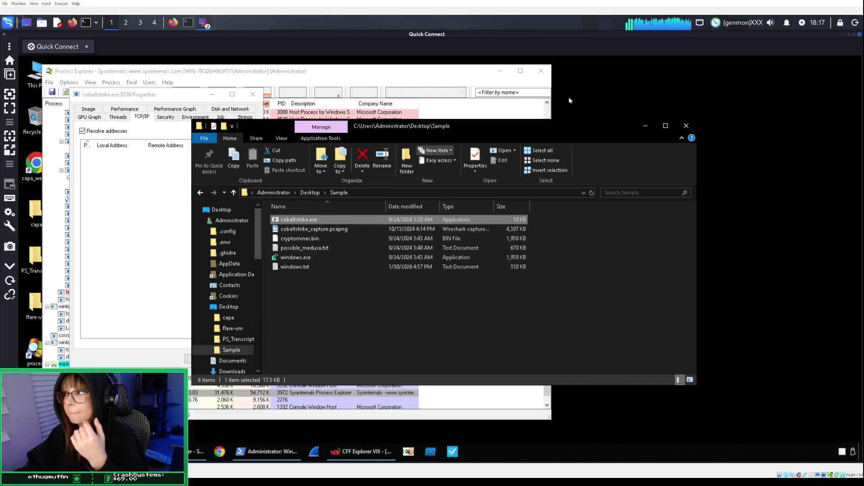
click(649, 125)
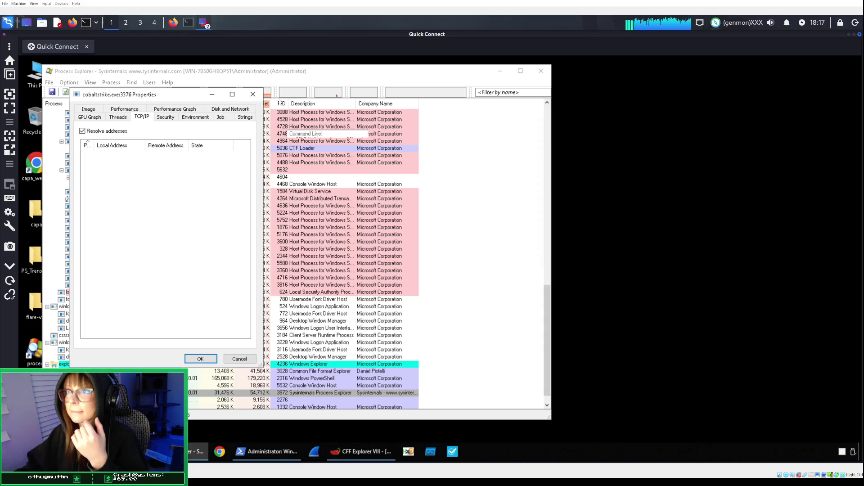
click(200, 358)
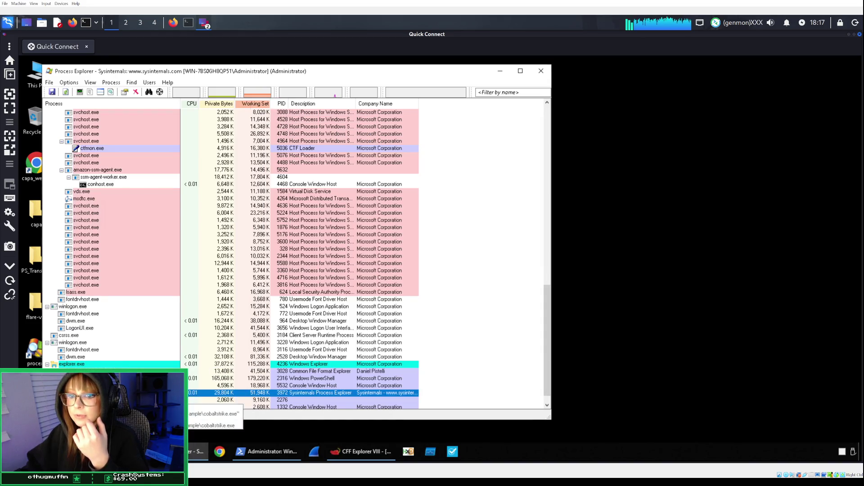
Step: Open PID 2276's TCP/IP properties and select its SYN_SENT connection to 47.120.46.210
right_click(193, 400)
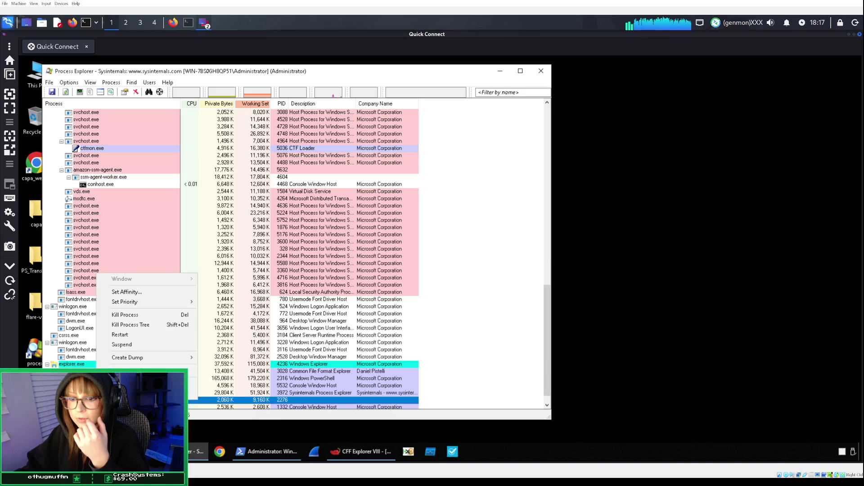
click(149, 380)
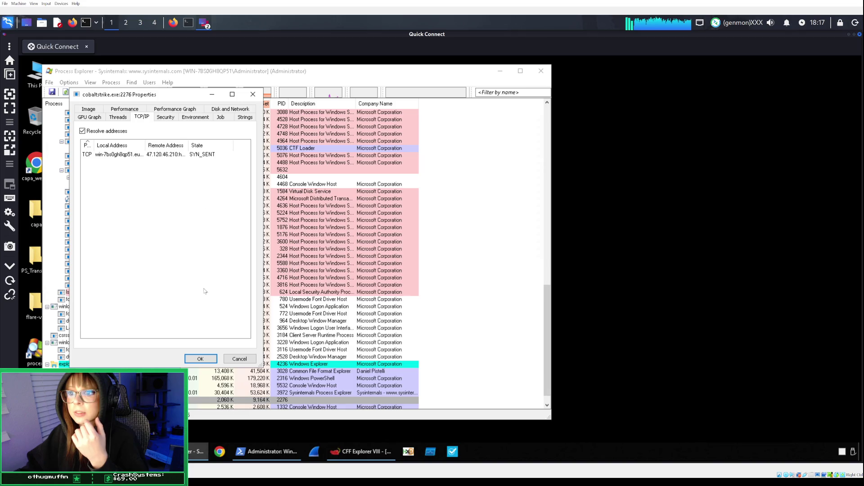
click(164, 155)
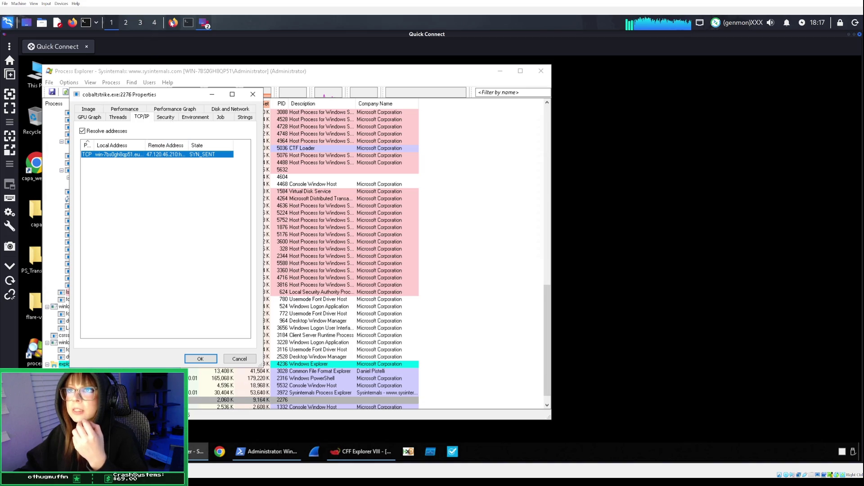
click(176, 24)
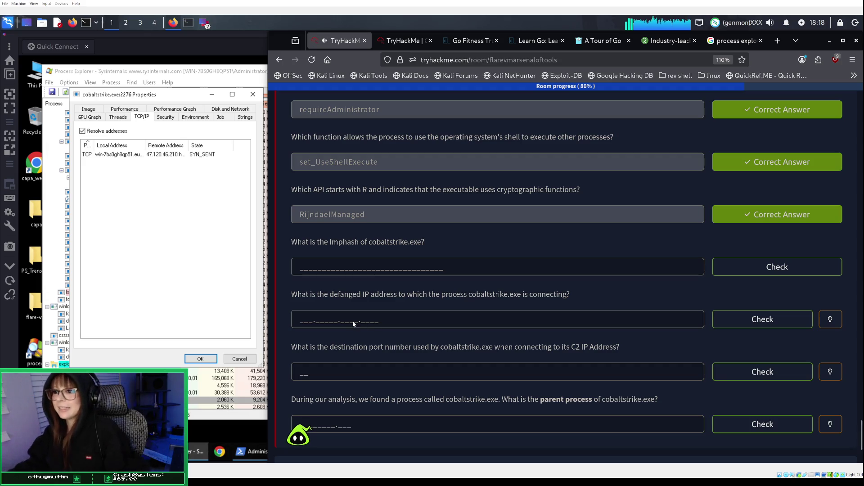
Step: Read the guide's Process Explorer TCP/IP section down to the Procmon filter steps, then return to the VM
scroll(374, 273, up, 15)
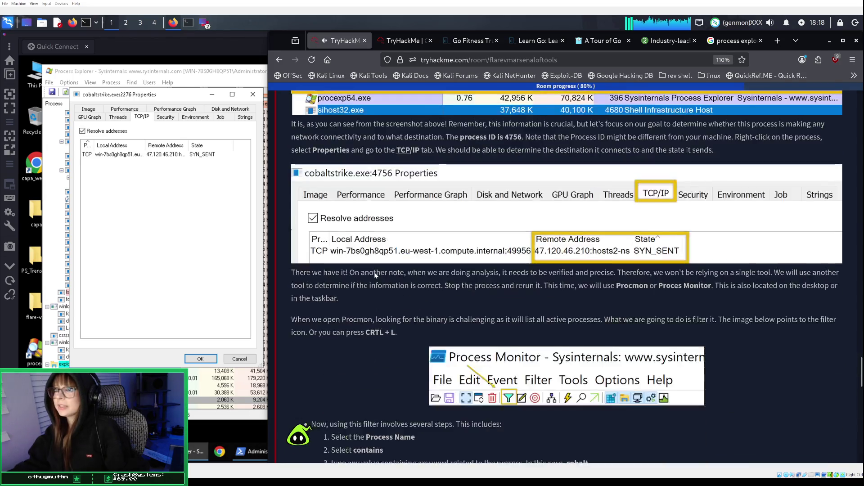
scroll(374, 273, up, 5)
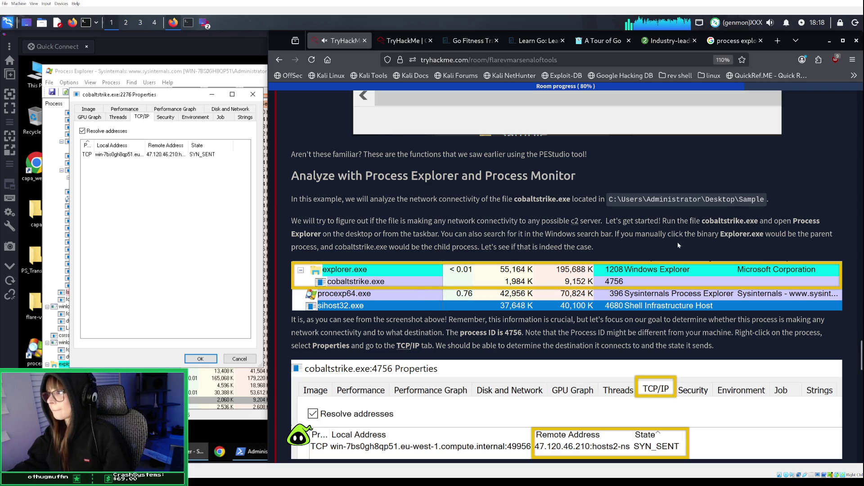
scroll(611, 265, down, 1)
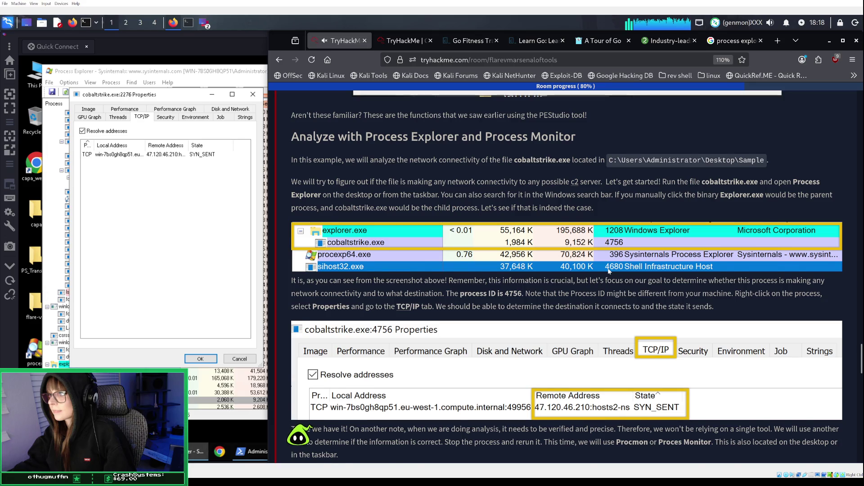
scroll(610, 269, down, 2)
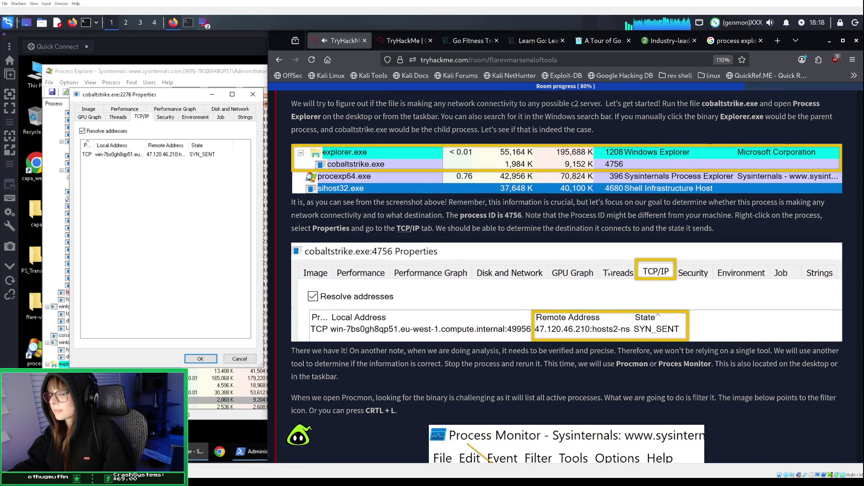
scroll(610, 271, down, 2)
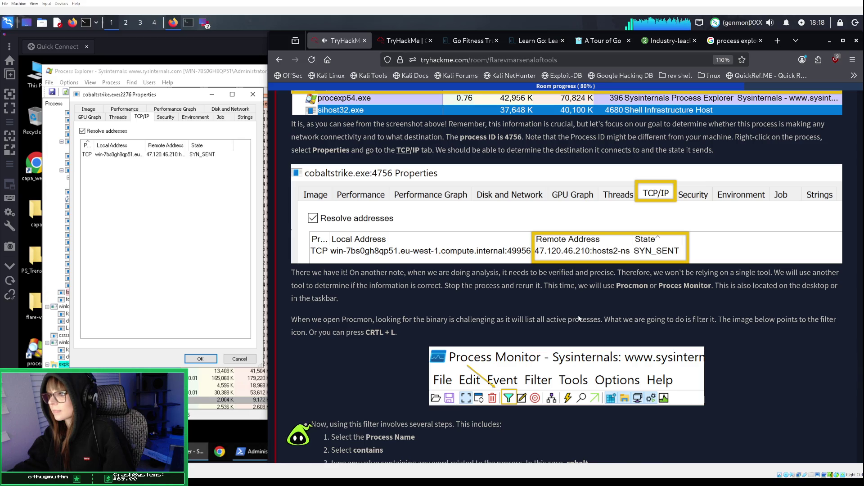
scroll(579, 319, down, 2)
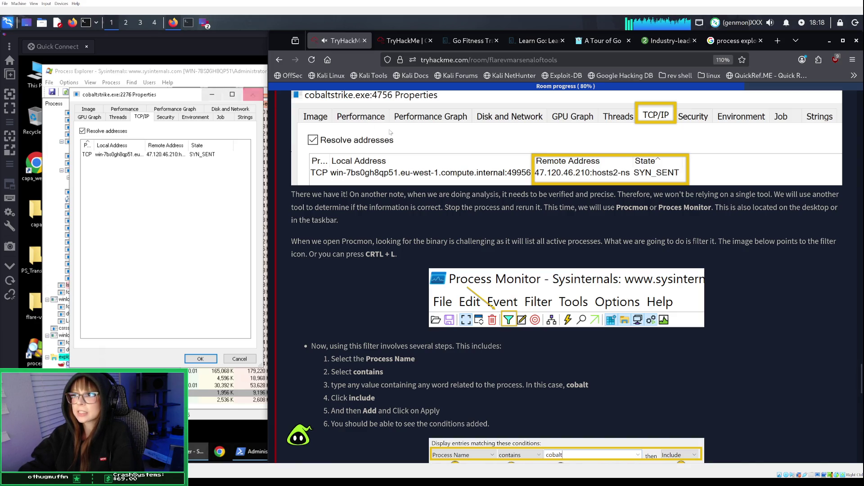
scroll(431, 301, down, 1)
scroll(432, 300, down, 2)
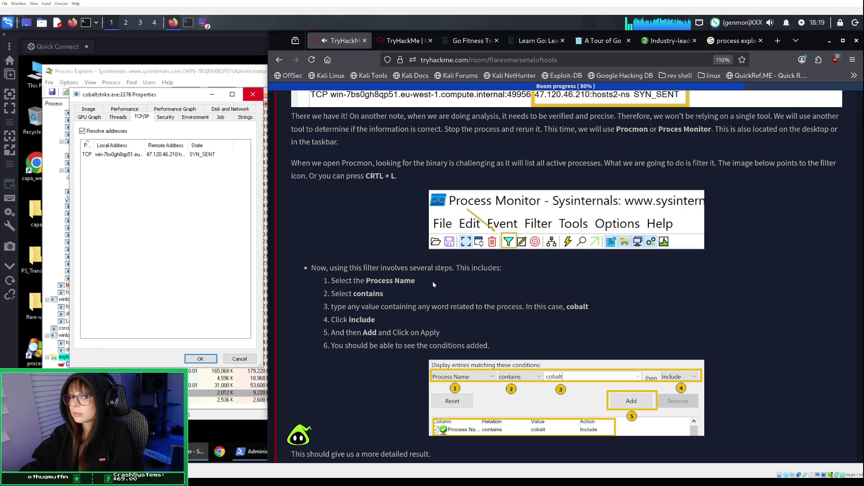
click(196, 117)
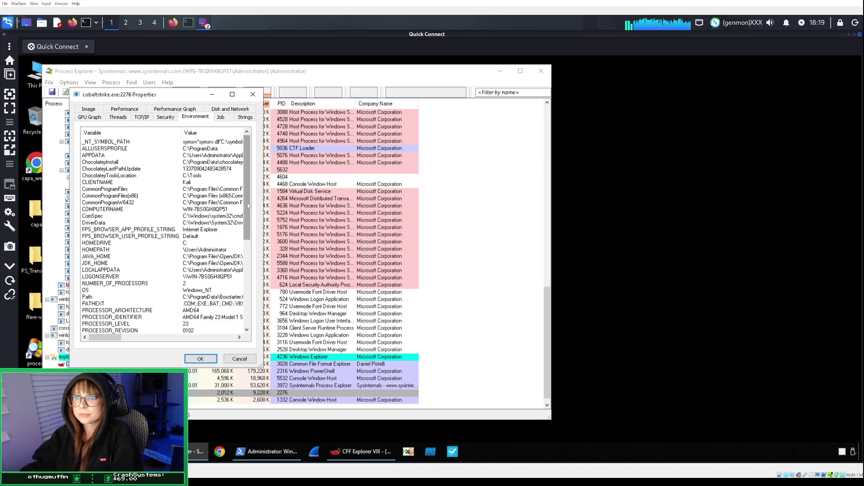
Step: Scroll cobaltstrike.exe's environment variables and view its Job, Threads, GPU Graph and Image tabs
scroll(251, 277, down, 5)
scroll(252, 276, down, 1)
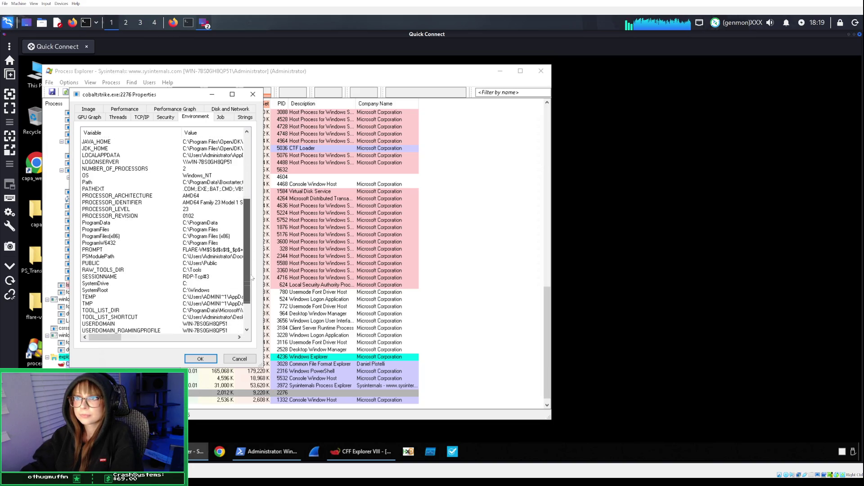
scroll(251, 282, down, 2)
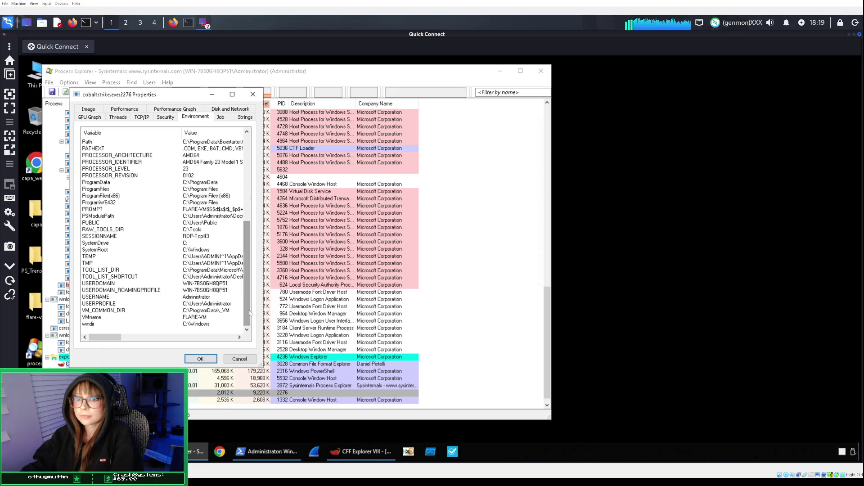
click(221, 118)
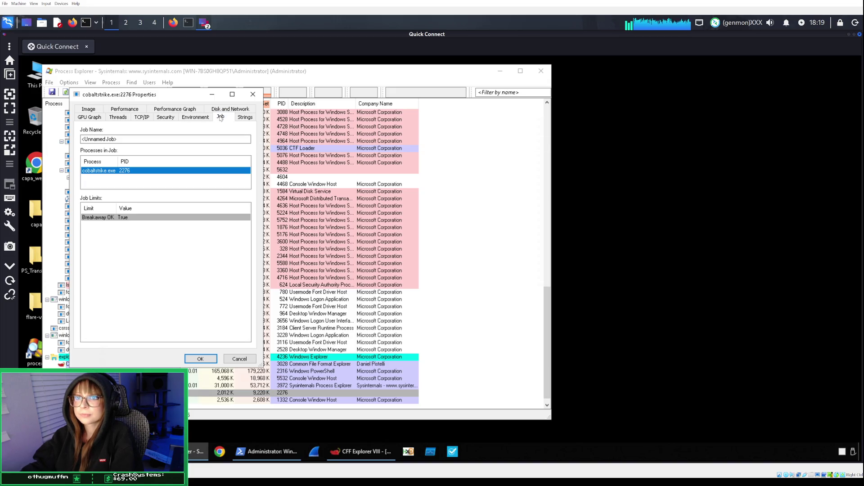
click(114, 118)
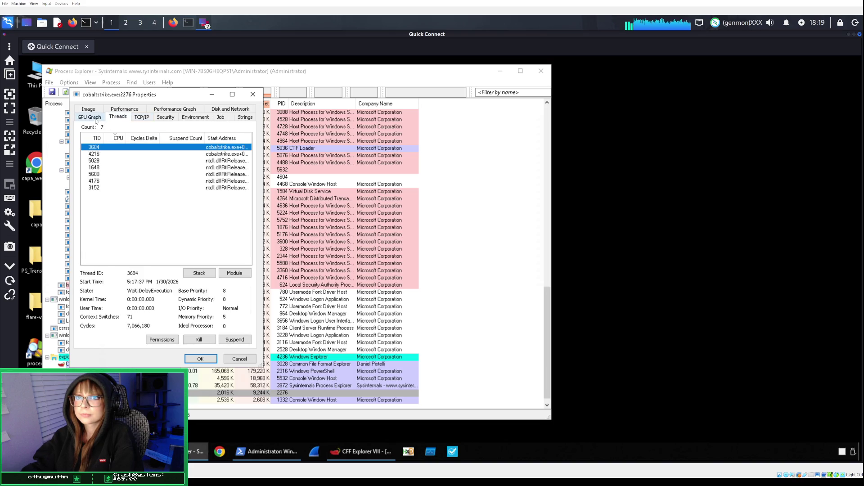
click(96, 118)
click(96, 111)
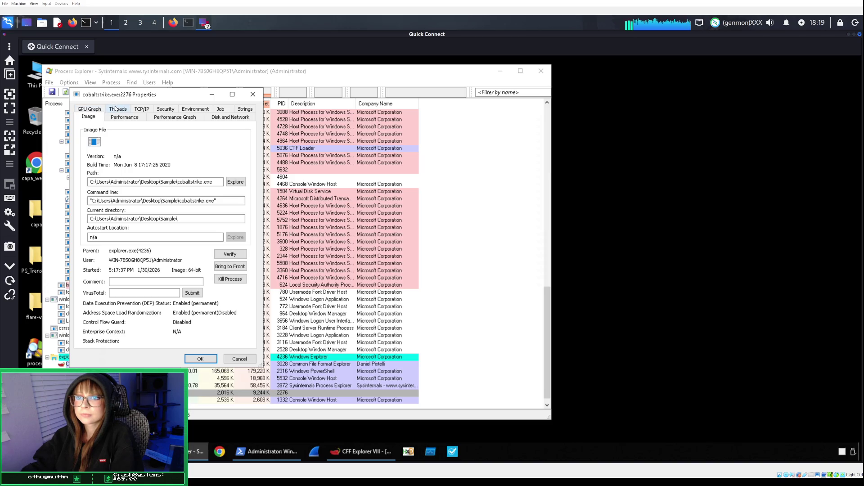
Step: Revisit the Threads, Performance Graph, Environment and Job tabs, ending on the TCP/IP connection list
click(115, 109)
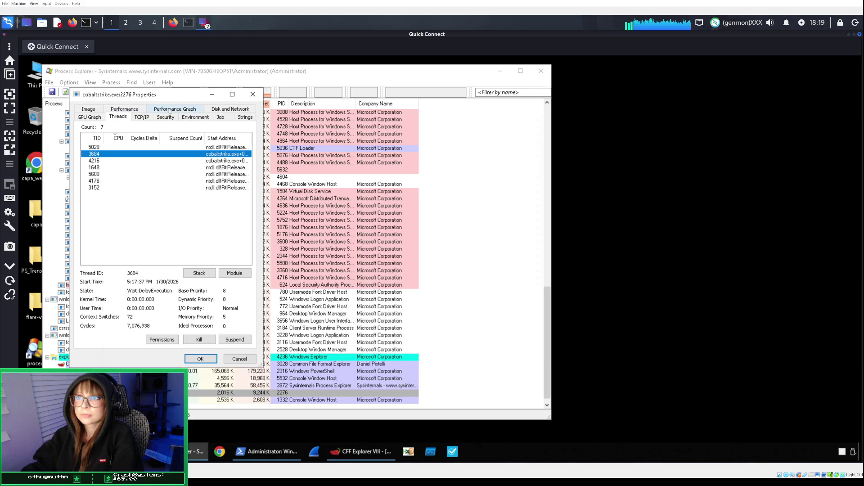
click(178, 110)
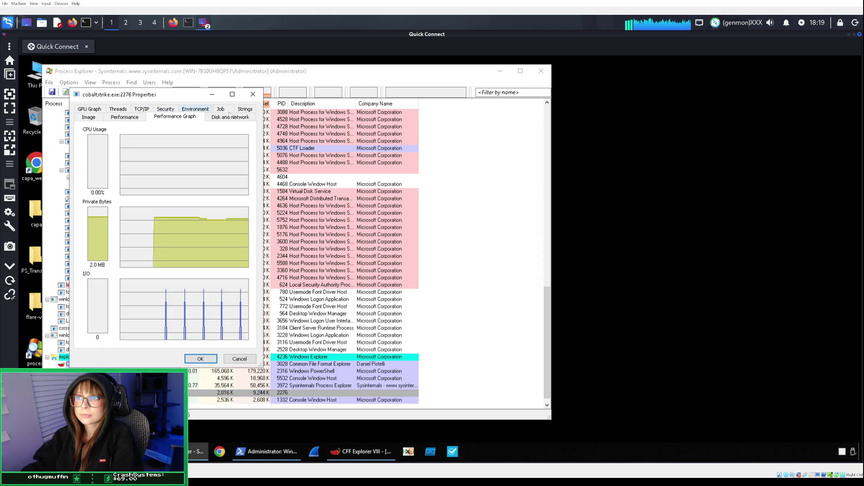
click(197, 109)
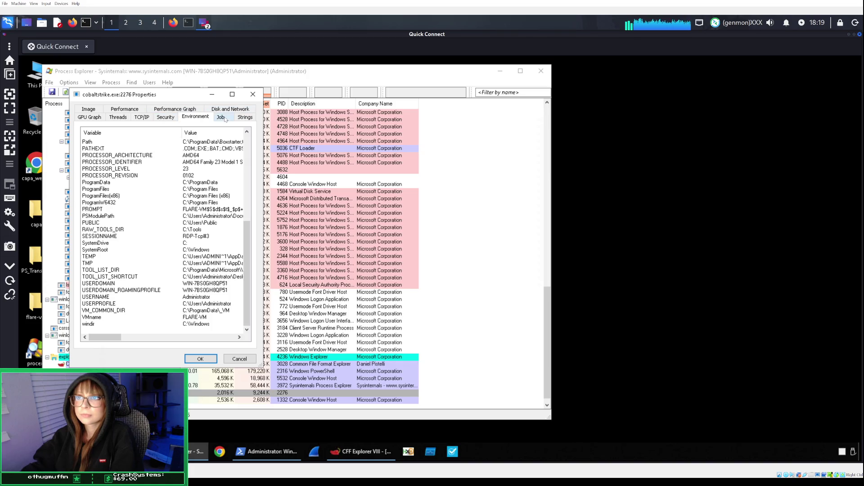
click(225, 119)
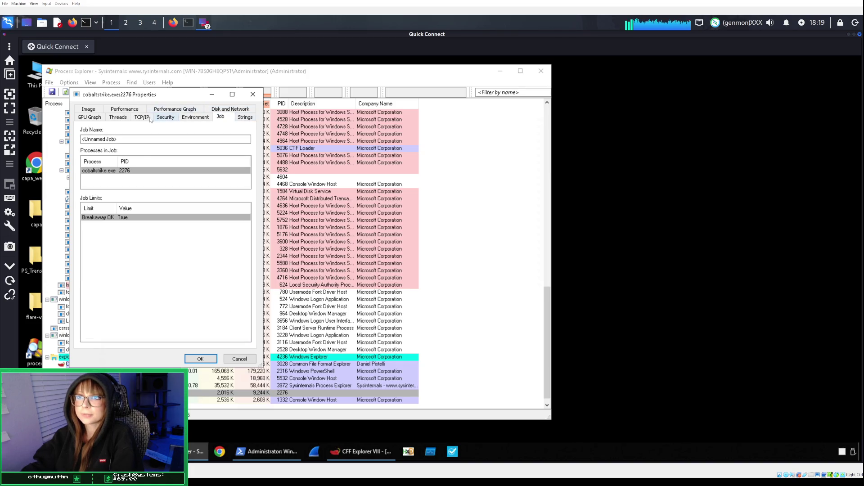
key(Left)
key(Left)
key(Left)
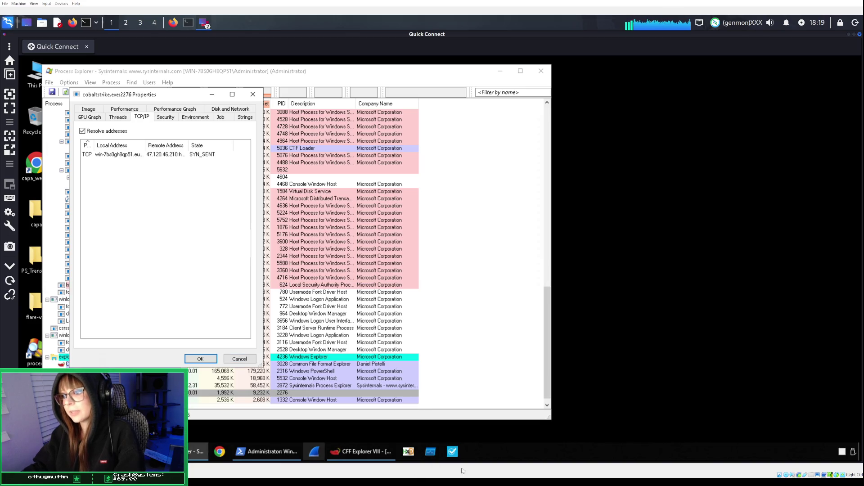
click(170, 23)
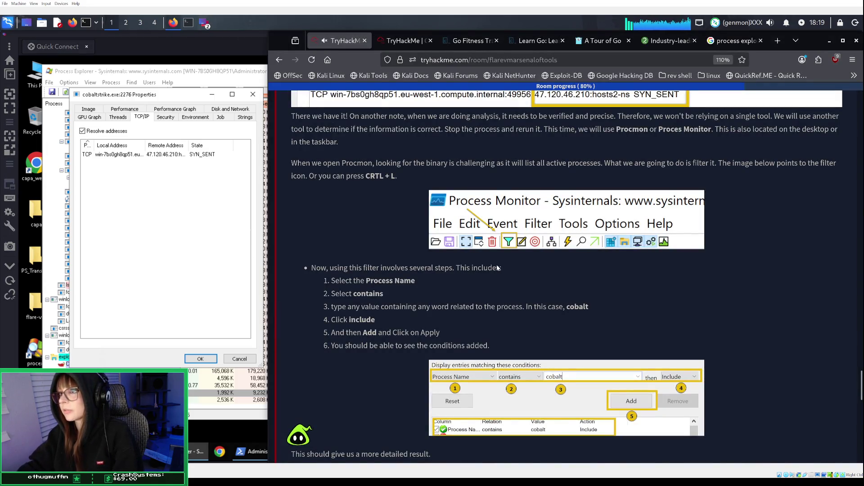
Step: Scroll back up the TryHackMe guide, then return to PID 2276's Properties on the VM
scroll(482, 293, up, 1)
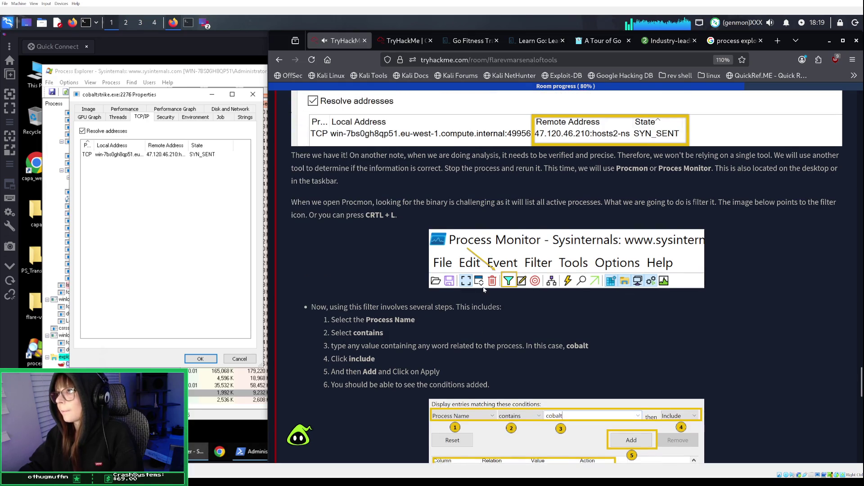
scroll(484, 289, up, 2)
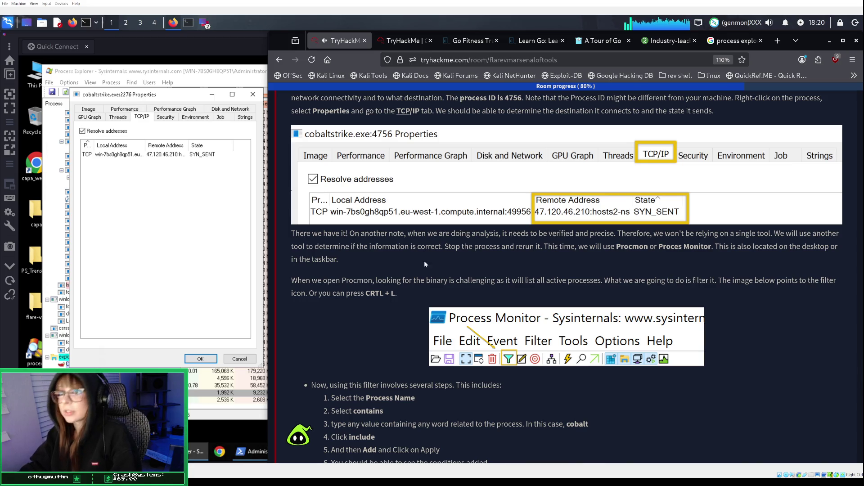
click(251, 118)
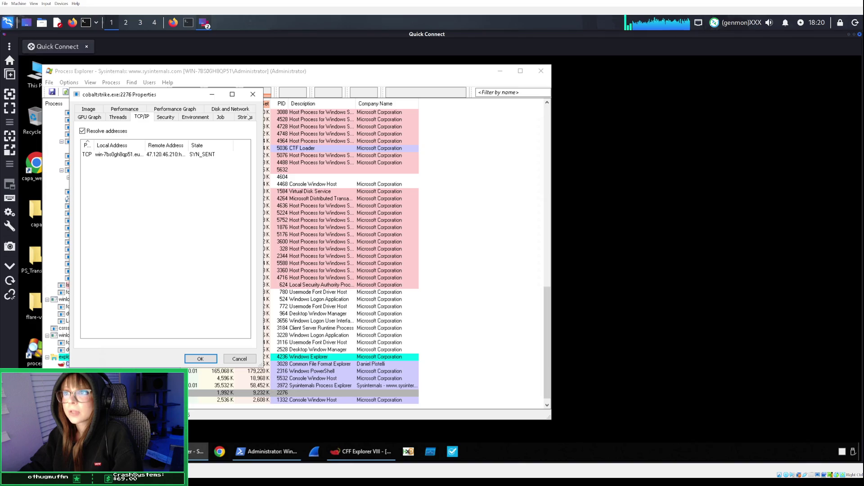
Step: Browse cobaltstrike.exe's Strings list from section names to imported functions, then close Properties
click(250, 118)
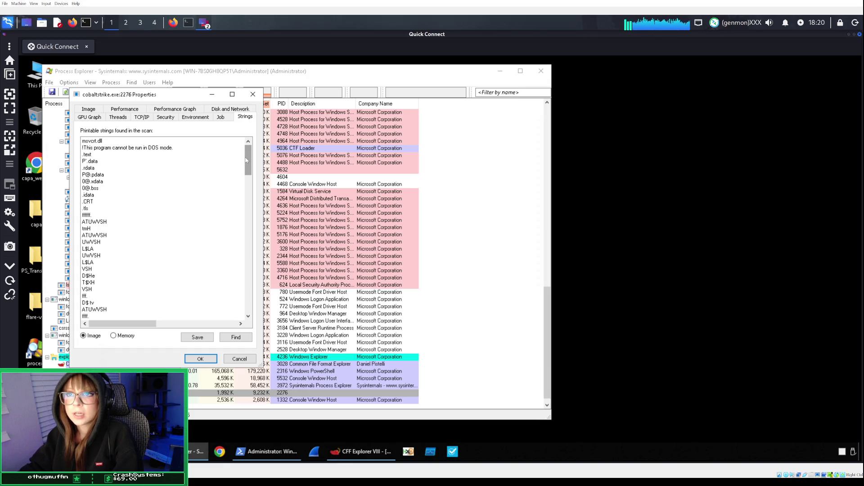
drag(247, 160, 247, 324)
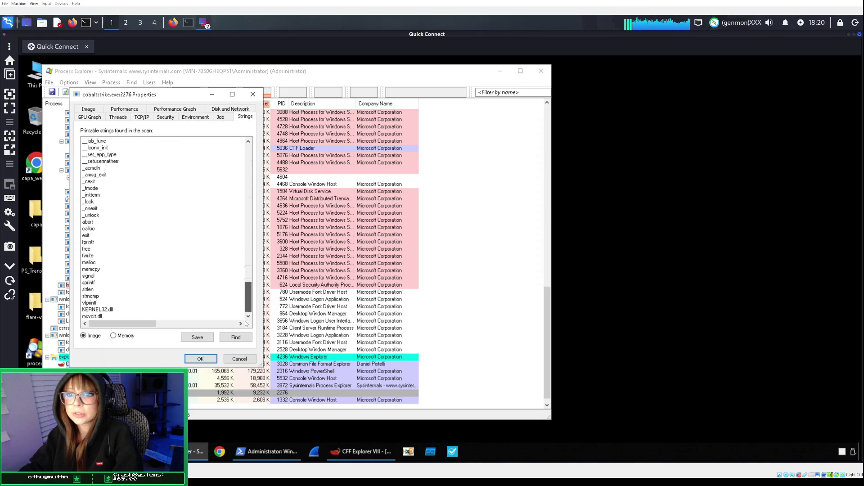
drag(245, 291, 244, 216)
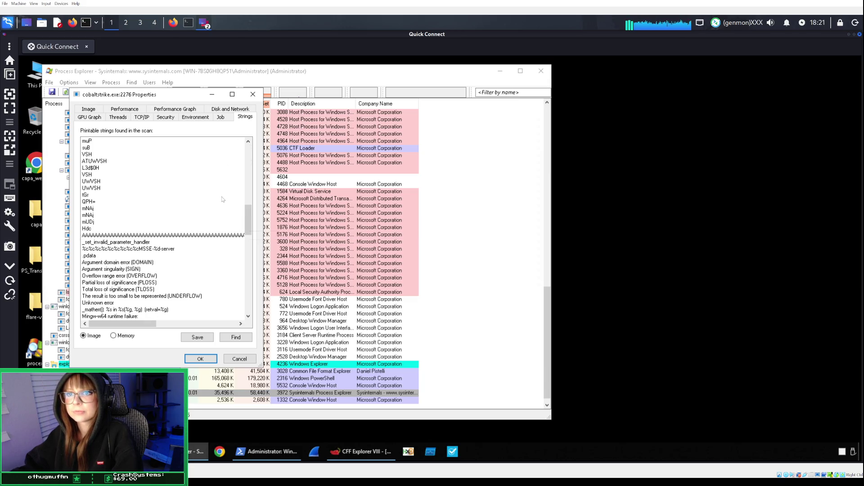
scroll(222, 199, up, 1)
scroll(221, 199, up, 10)
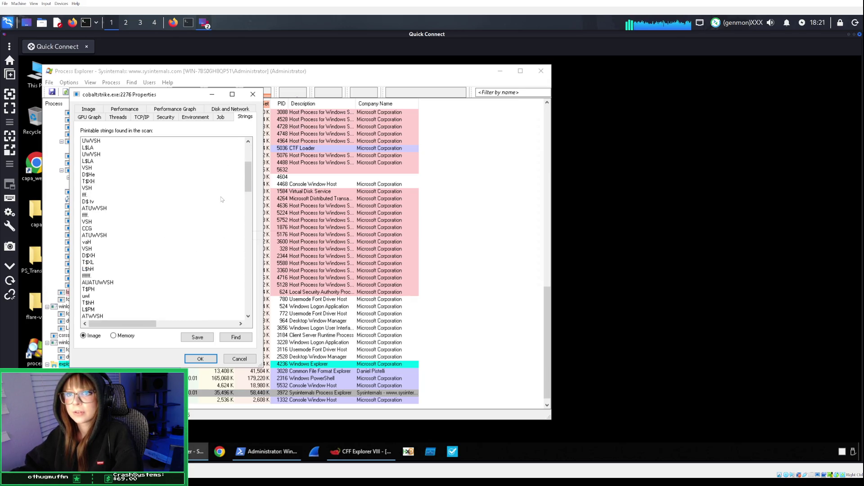
scroll(221, 199, up, 1)
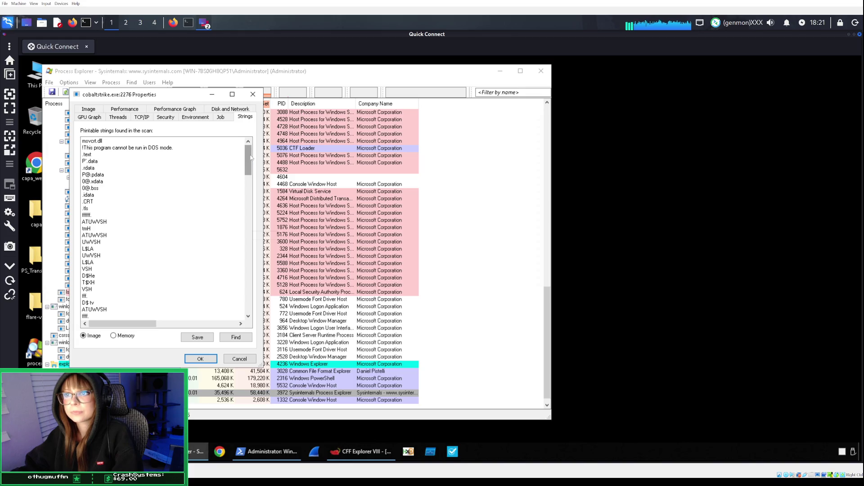
scroll(248, 180, down, 3)
drag(248, 189, 246, 302)
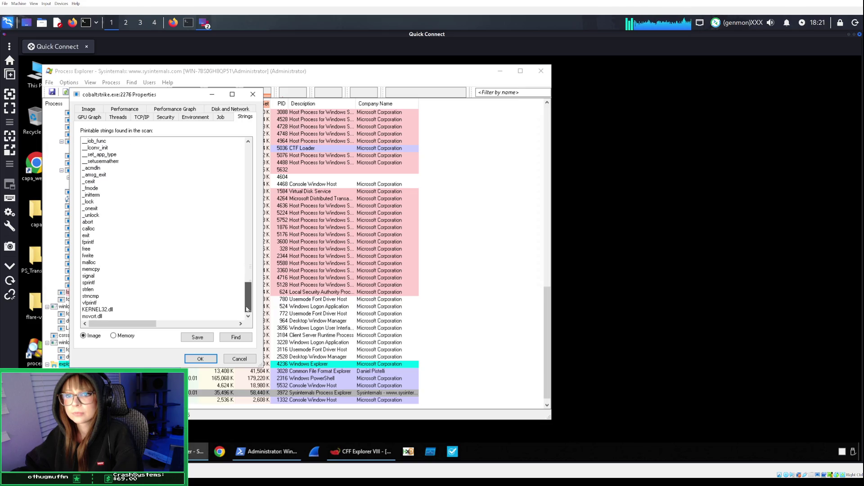
drag(247, 293, 249, 271)
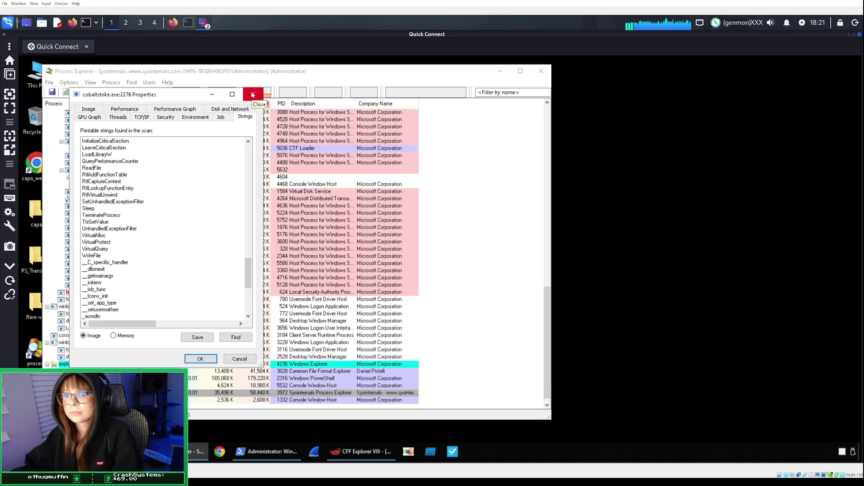
click(253, 95)
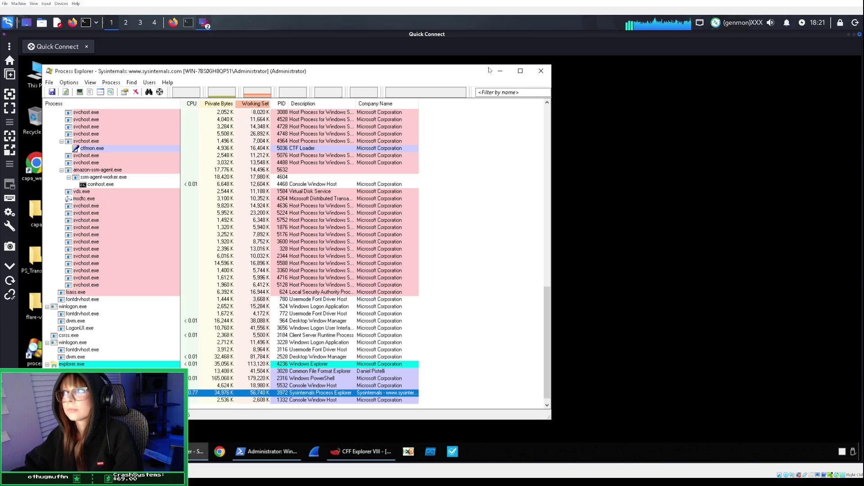
Step: Minimize Process Explorer and launch PEStudio 9.22 from its desktop icon
click(500, 72)
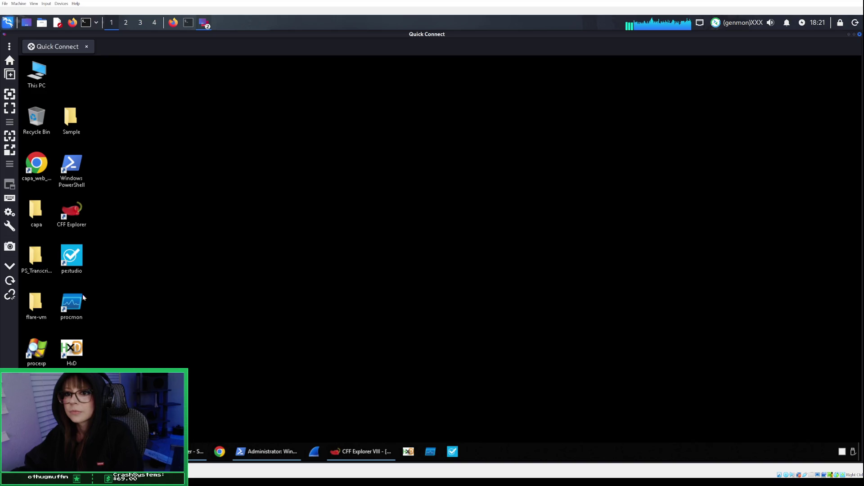
click(81, 259)
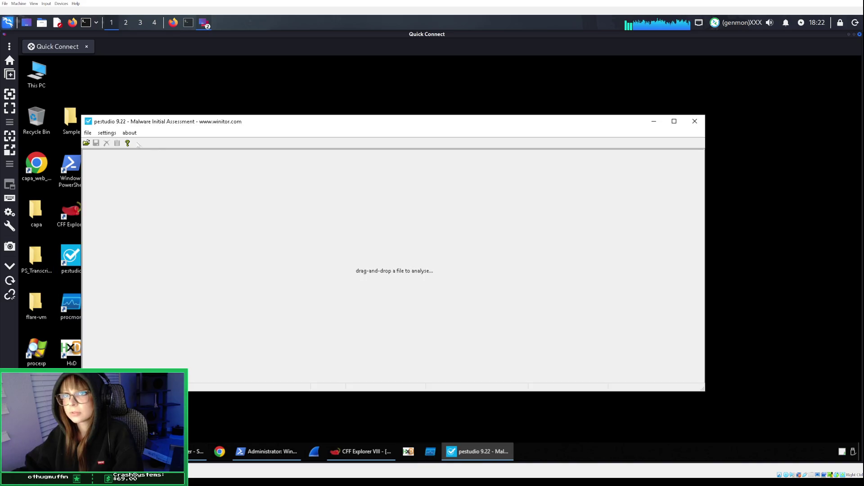
click(92, 133)
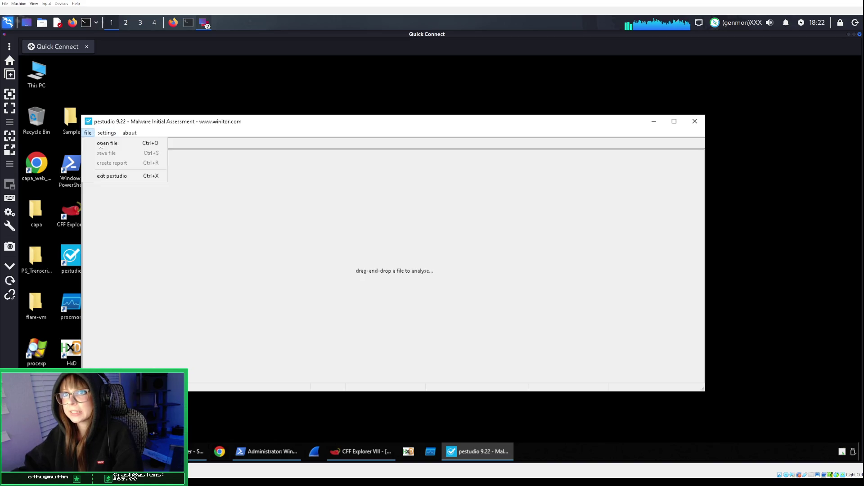
Step: Open PEStudio's file chooser on the Sample folder, then bring the TryHackMe tutorial in Firefox forward
click(100, 144)
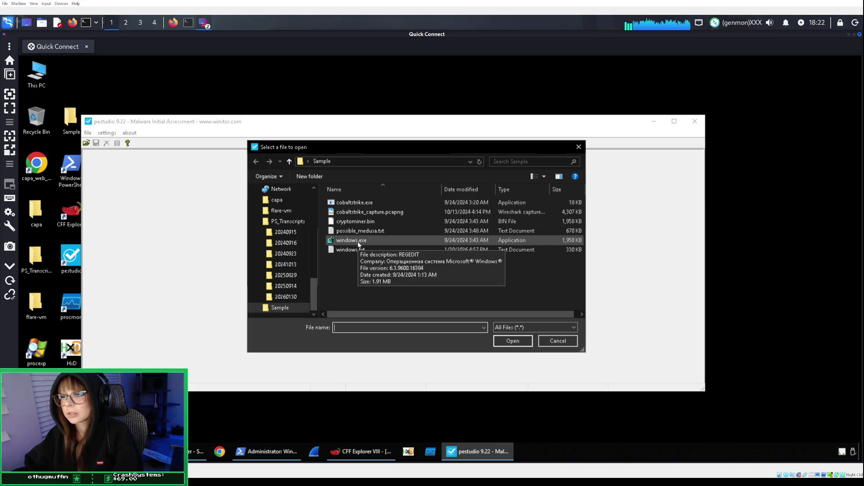
click(173, 22)
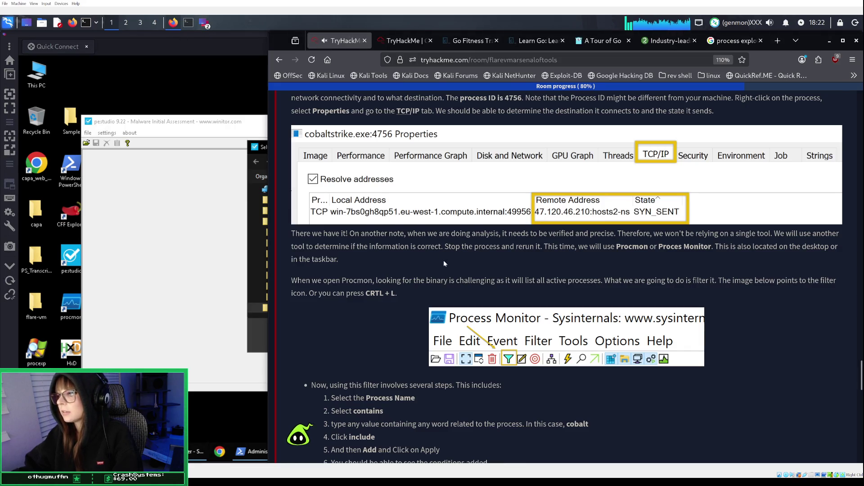
Step: Reread the tutorial's Process Explorer analysis section, then return to PEStudio's Sample folder chooser
scroll(443, 261, down, 15)
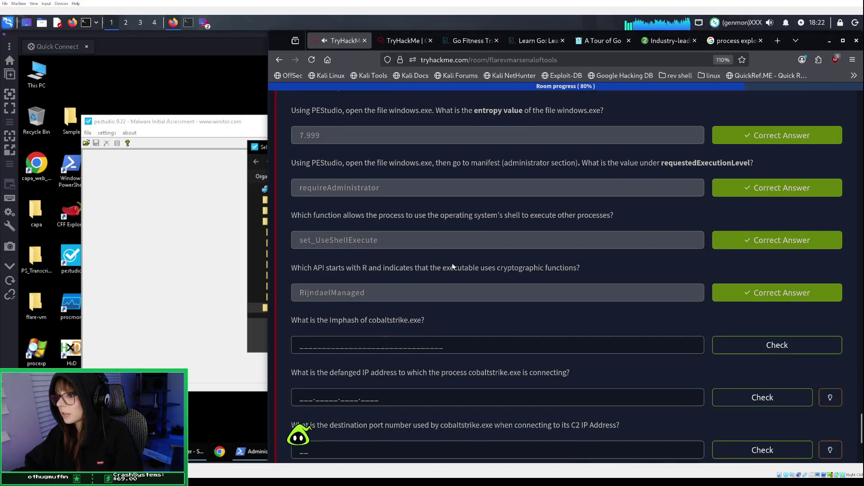
scroll(453, 267, up, 15)
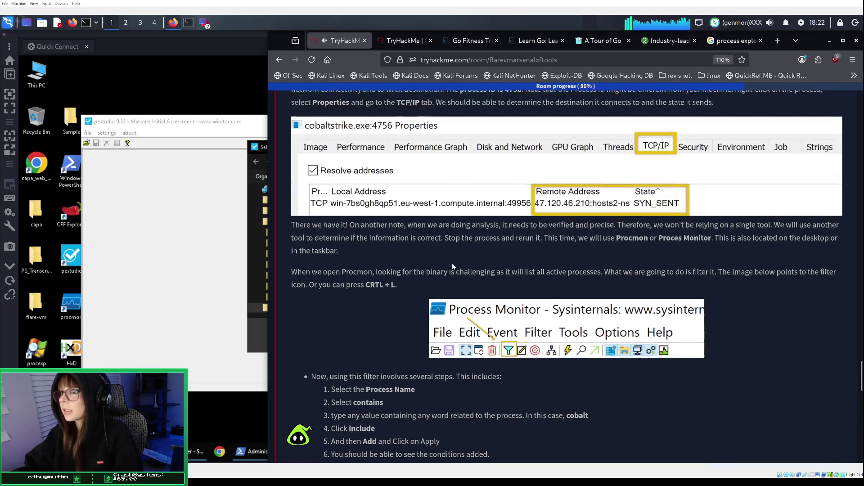
scroll(453, 267, up, 7)
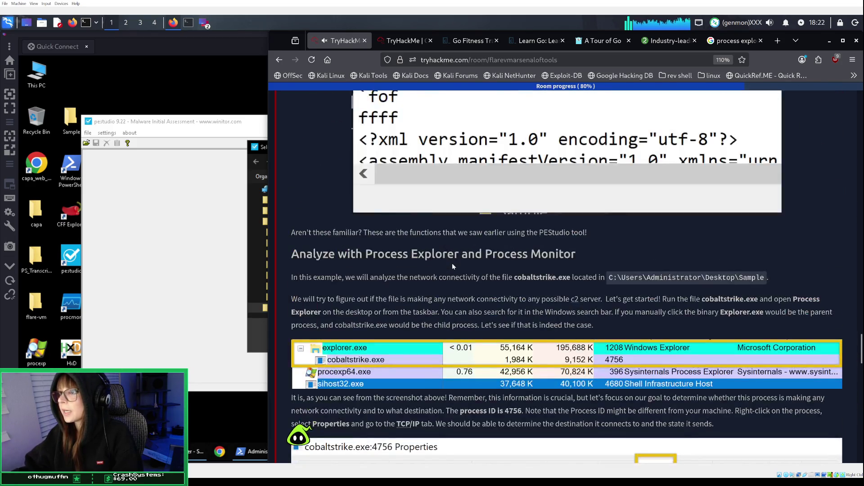
scroll(453, 267, up, 12)
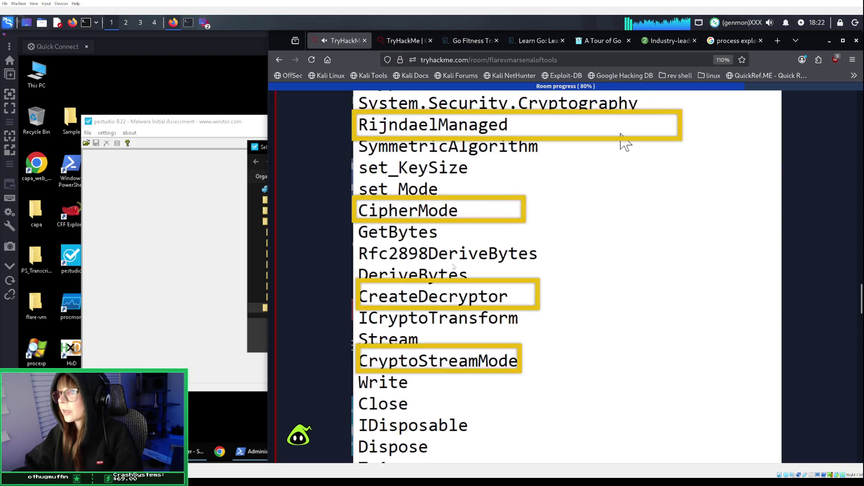
scroll(453, 266, up, 7)
scroll(452, 266, down, 18)
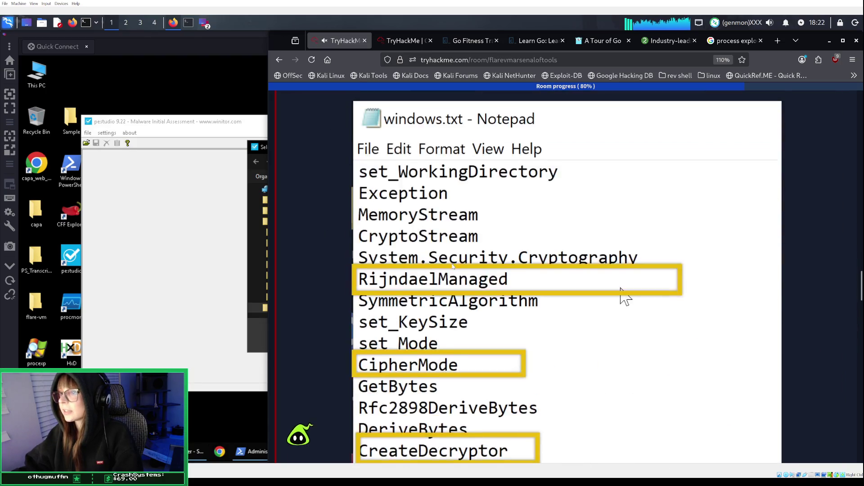
scroll(453, 267, down, 2)
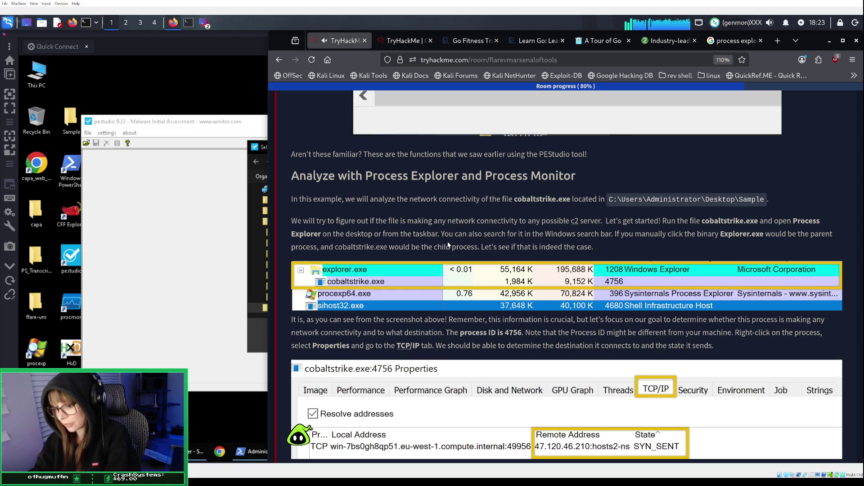
click(204, 132)
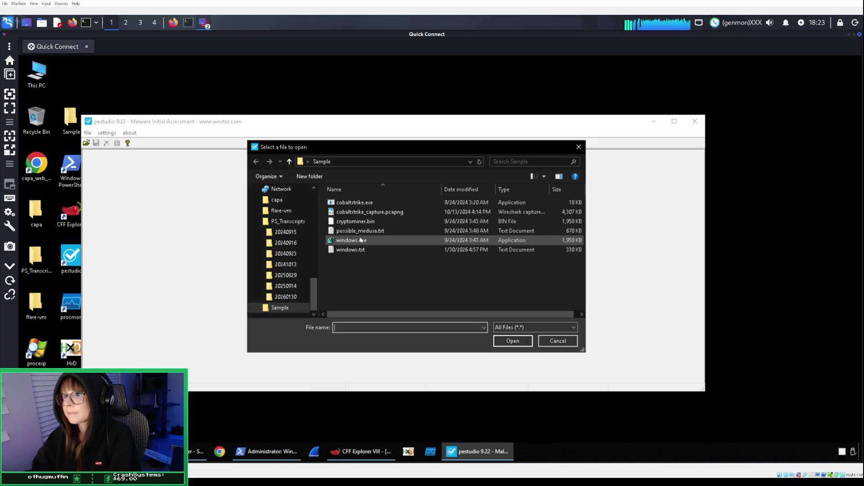
Step: Load cobaltstrike.exe from the Sample folder into PEStudio and select its imphash row
click(381, 208)
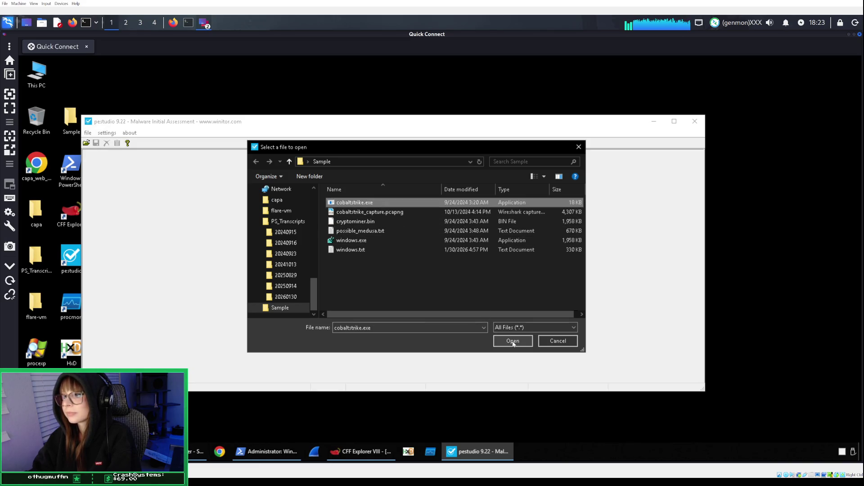
click(513, 341)
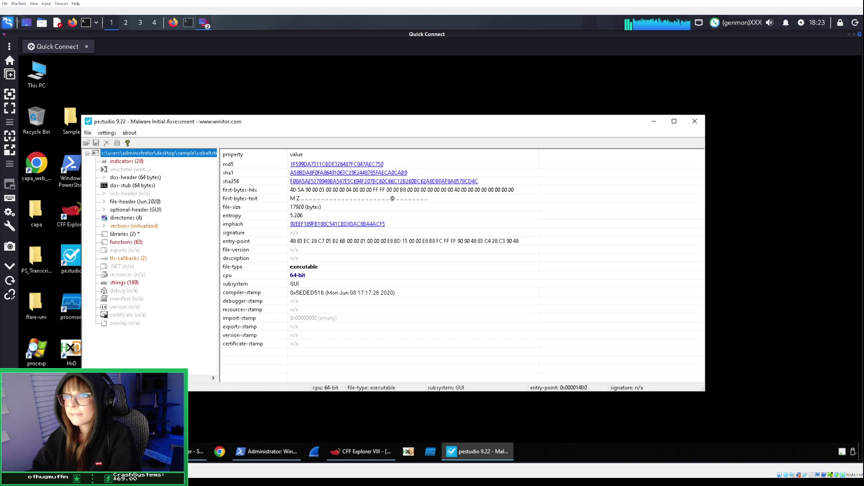
click(383, 226)
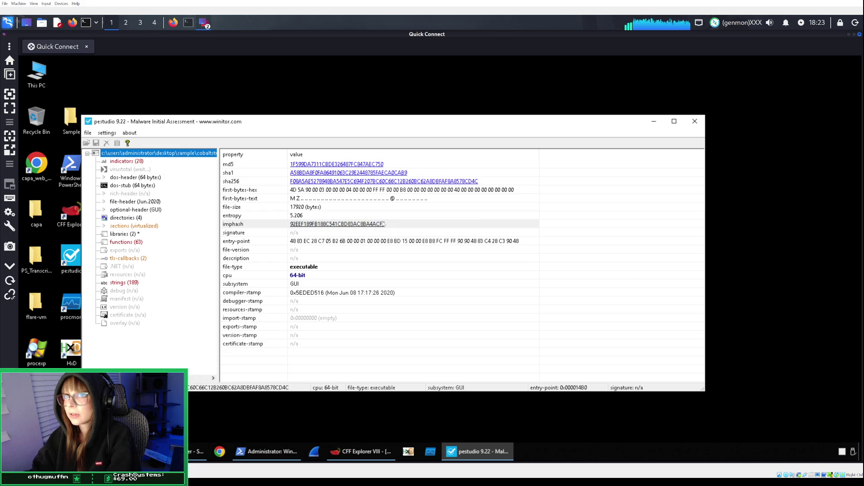